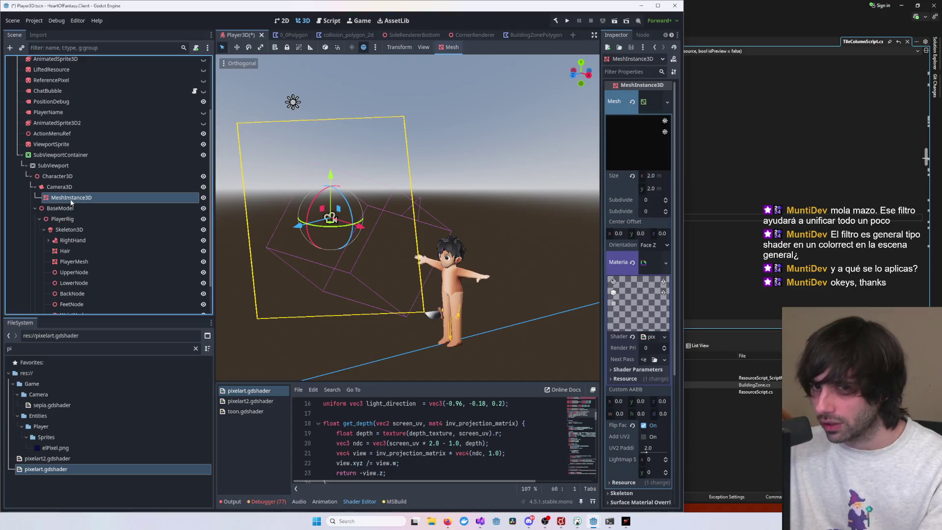
Orbit, pan and zoom the 3D viewport to frame the player character.
scroll(327, 234, "down", 8)
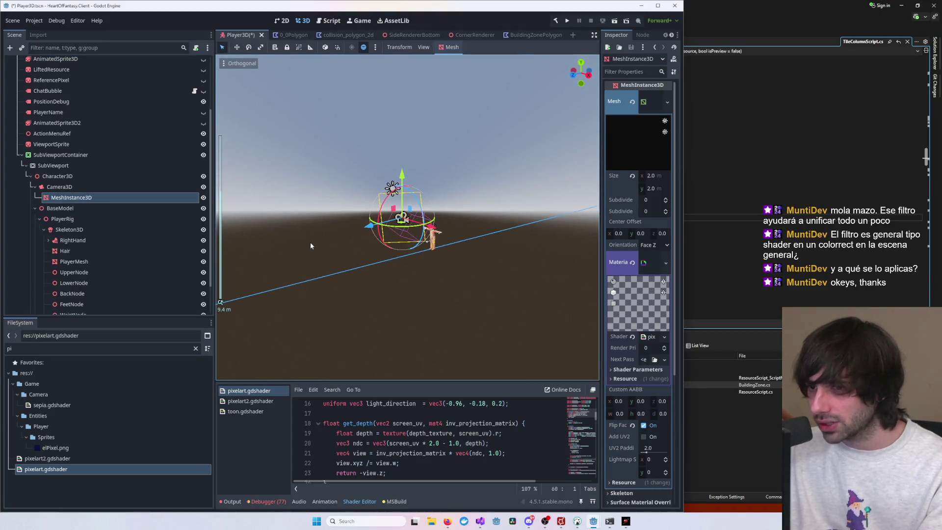
mouse_move(310, 243)
left_mouse_down()
mouse_move(393, 225)
mouse_move(315, 254)
mouse_move(393, 263)
left_mouse_up()
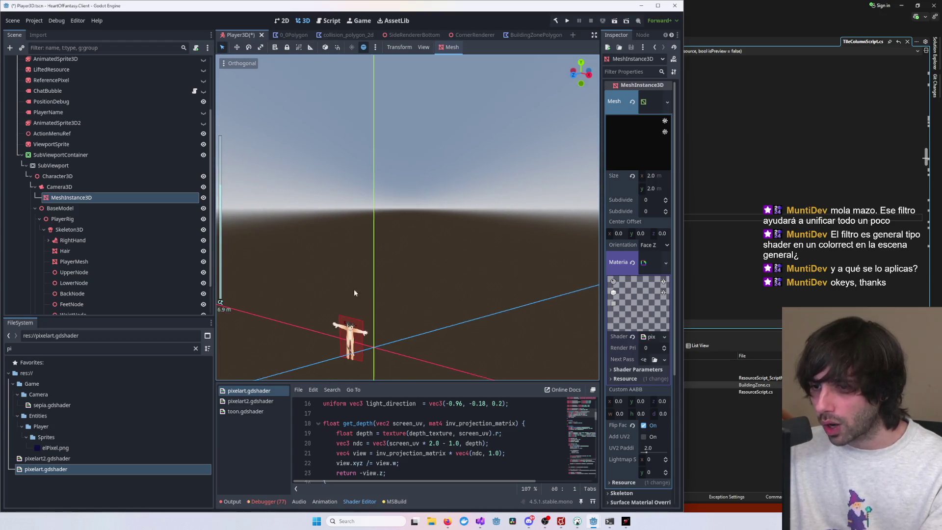
scroll(453, 219, "up", 5)
scroll(452, 218, "up", 2)
left_click_drag(473, 196, 336, 201)
scroll(306, 130, "up", 5)
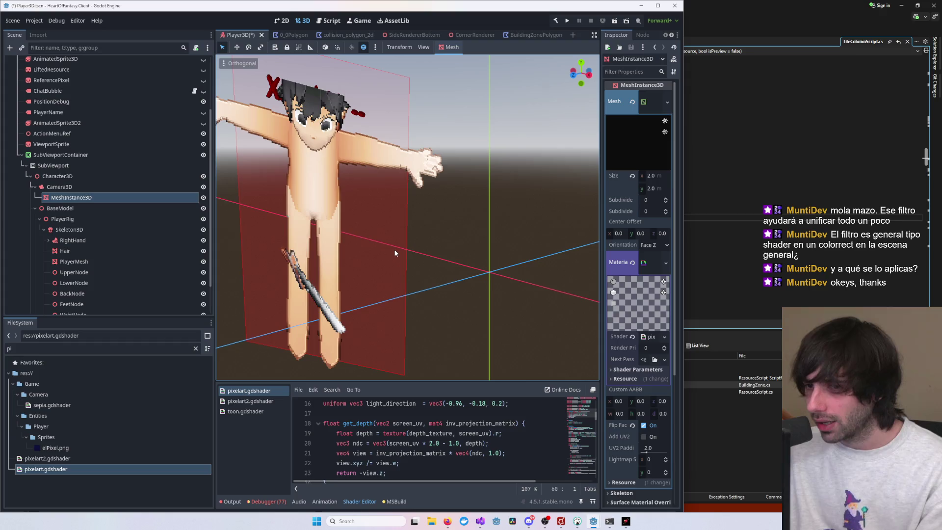
scroll(393, 251, "down", 15)
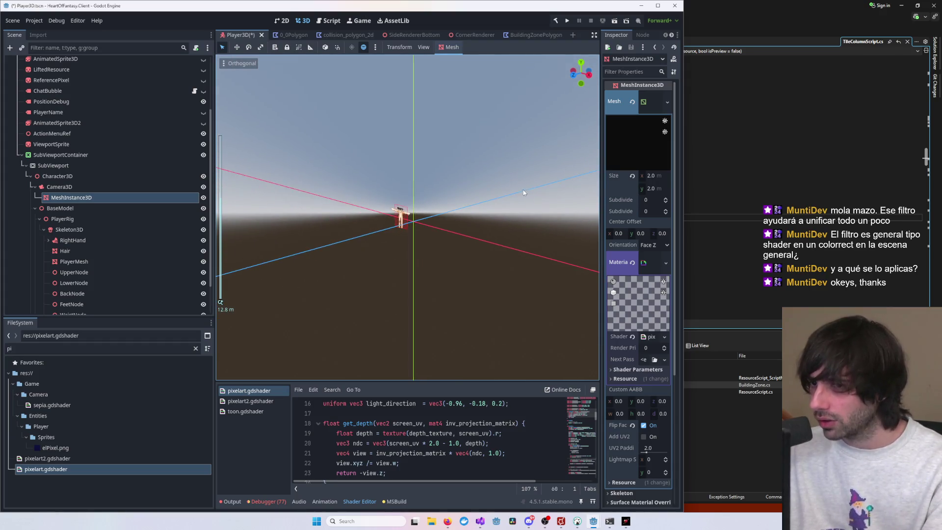
scroll(495, 254, "up", 3)
scroll(496, 254, "up", 2)
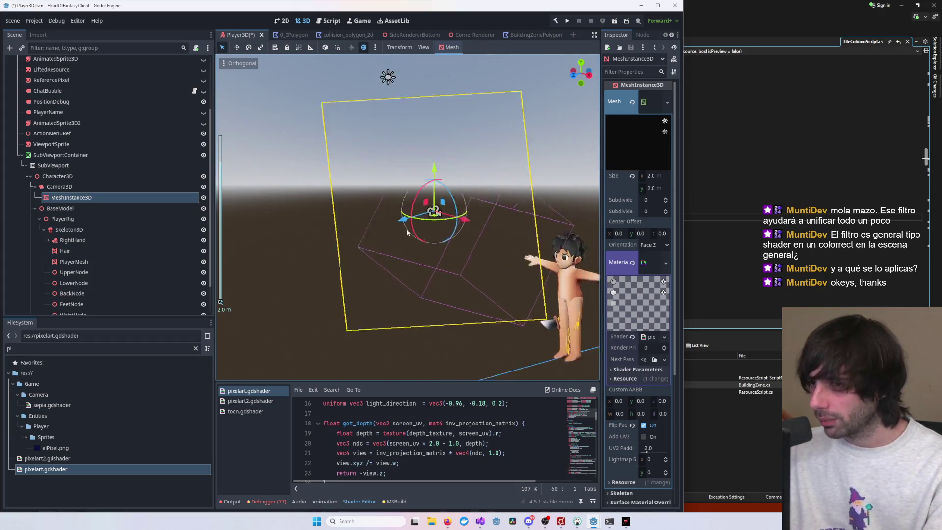
scroll(325, 243, "down", 10)
scroll(261, 278, "up", 8)
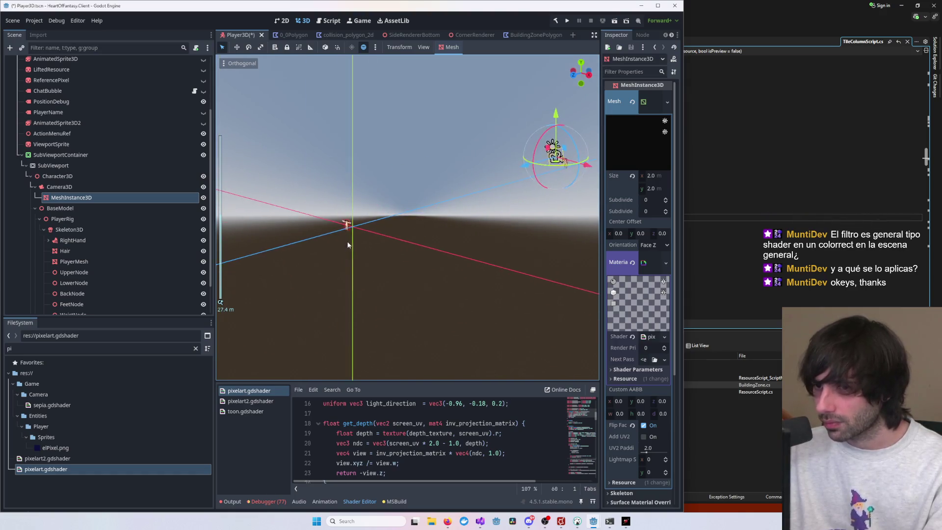
scroll(447, 241, "up", 10)
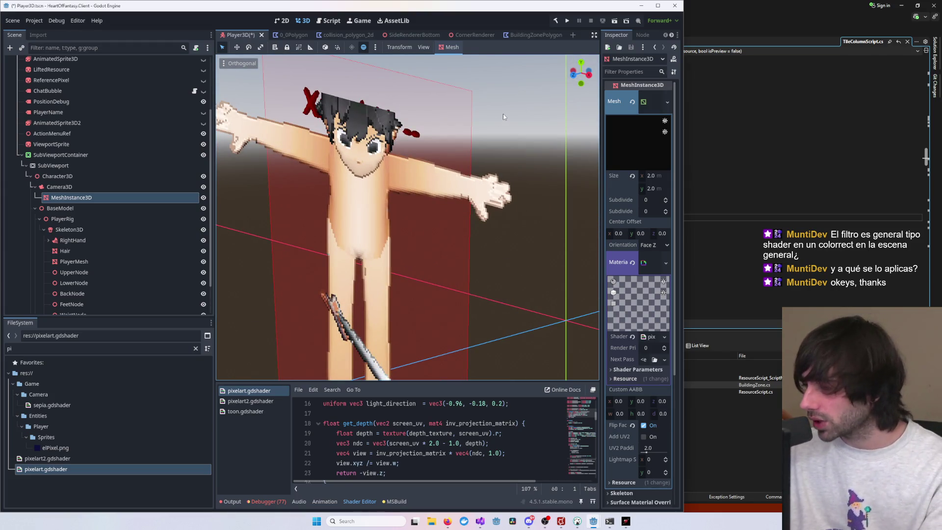
scroll(354, 269, "down", 20)
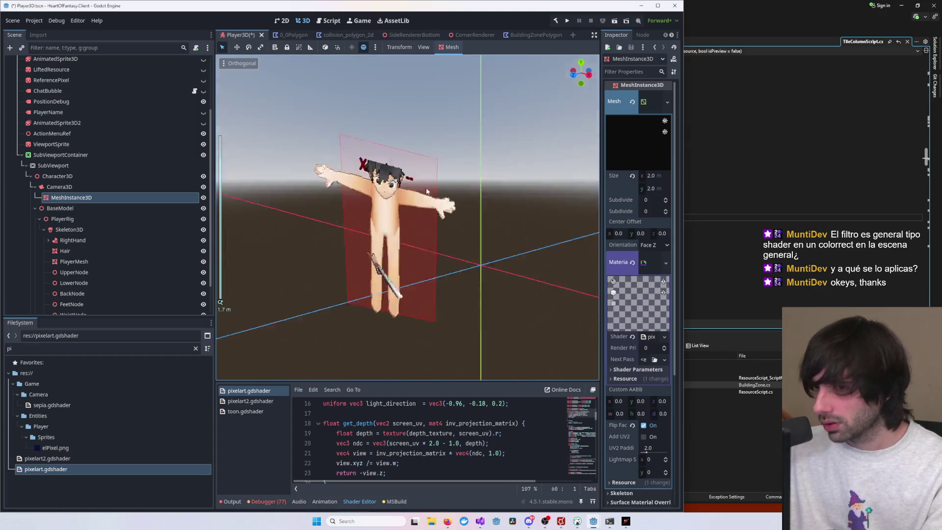
Deselect MeshInstance3D and bring the running HeartOfFantasy game window to the front.
left_click(354, 269)
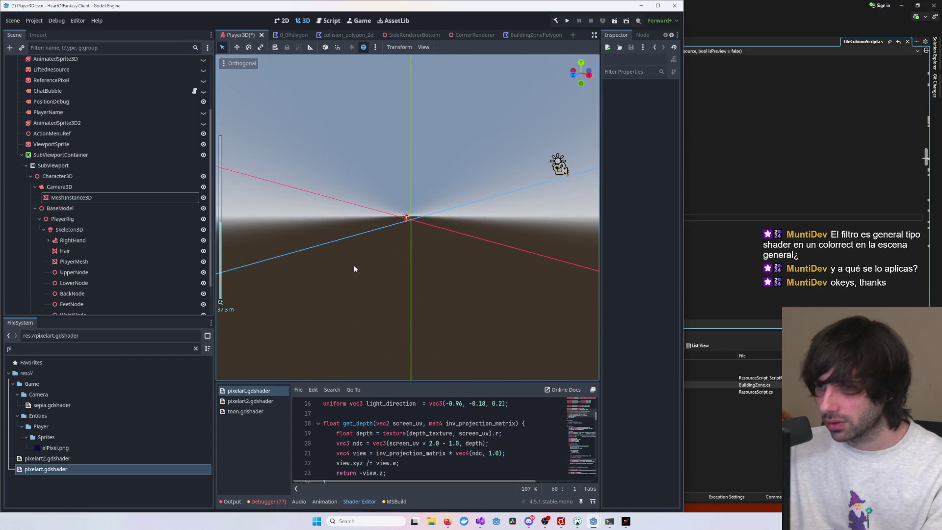
scroll(354, 266, "up", 13)
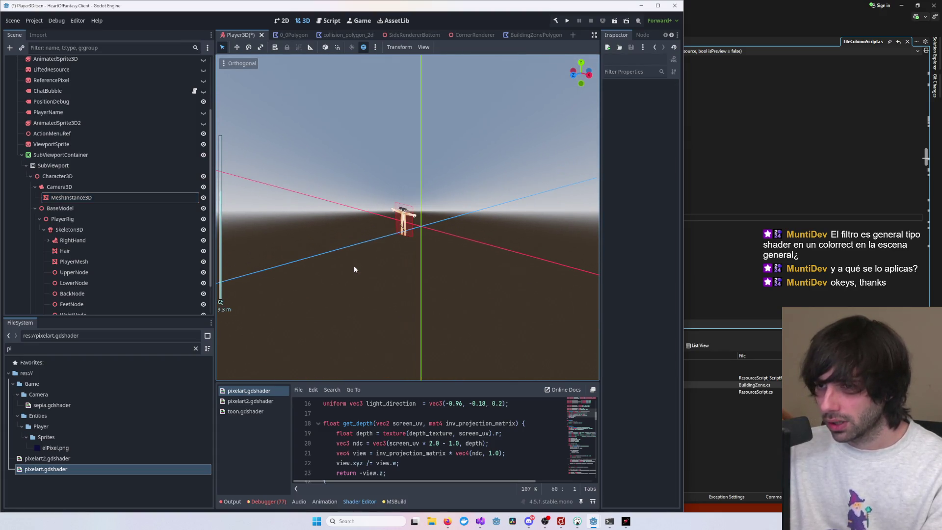
left_click(626, 521)
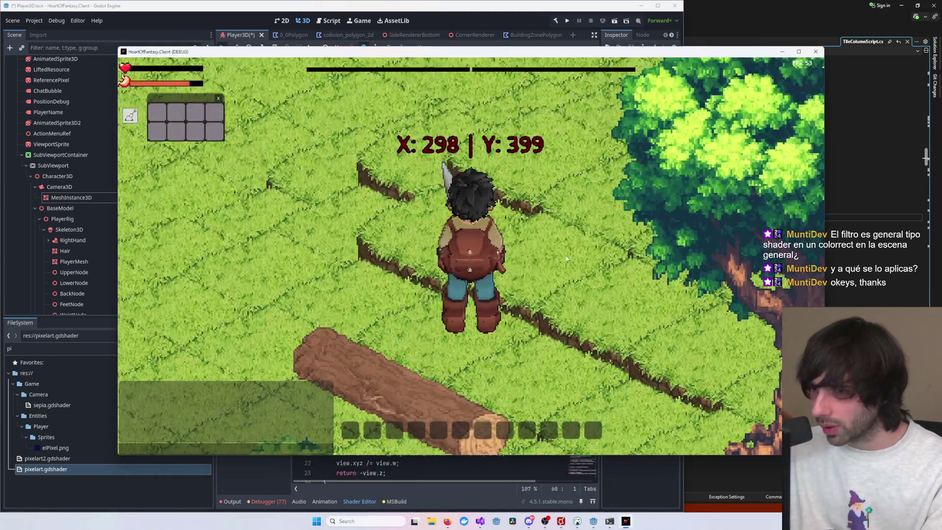
Zoom the game camera and walk the character with D to X: 302, Y: 398 by a fallen log.
scroll(566, 258, "up", 5)
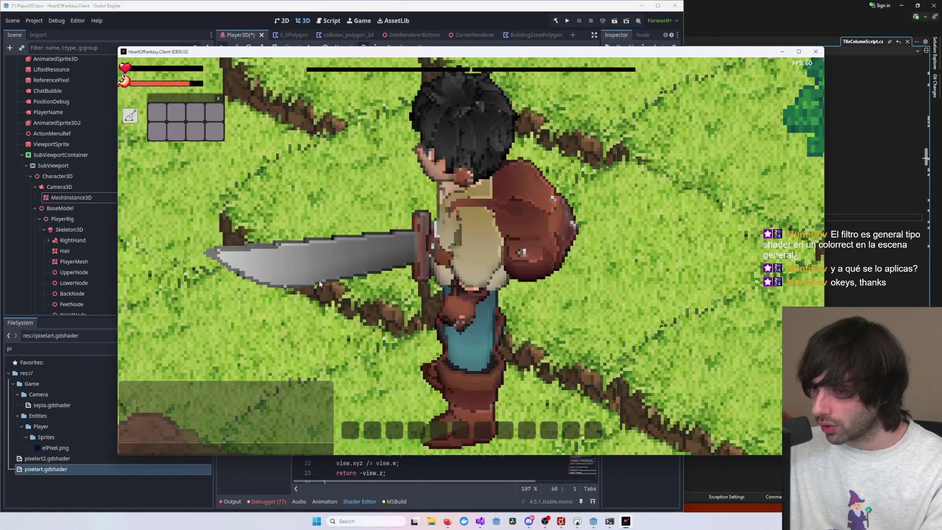
scroll(406, 211, "down", 5)
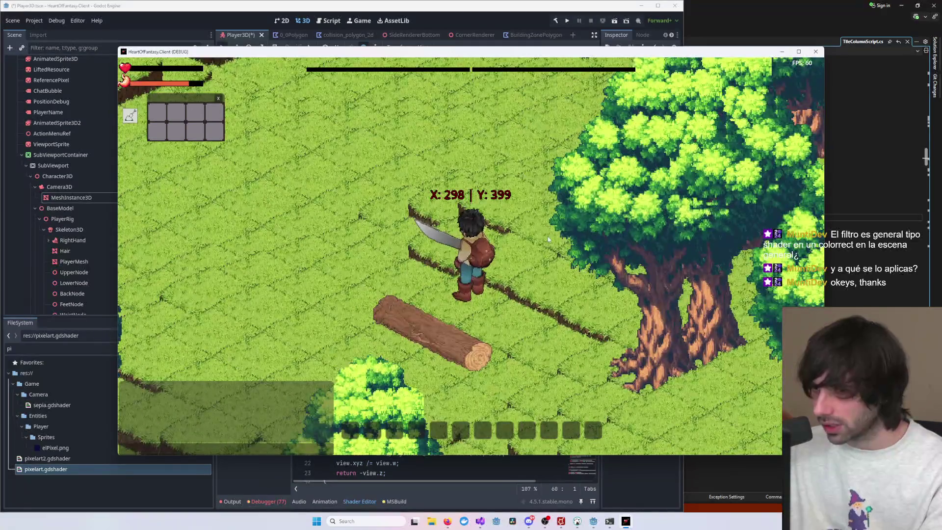
scroll(548, 239, "up", 5)
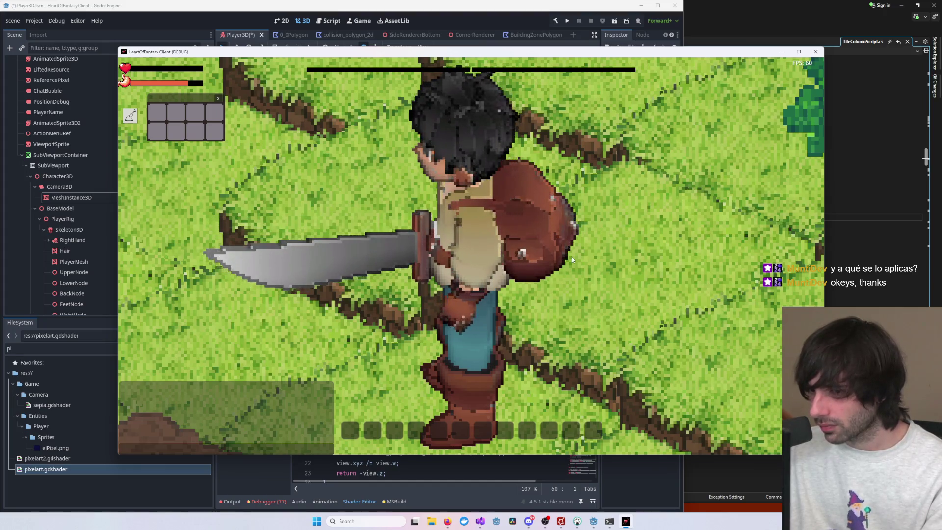
scroll(572, 259, "down", 5)
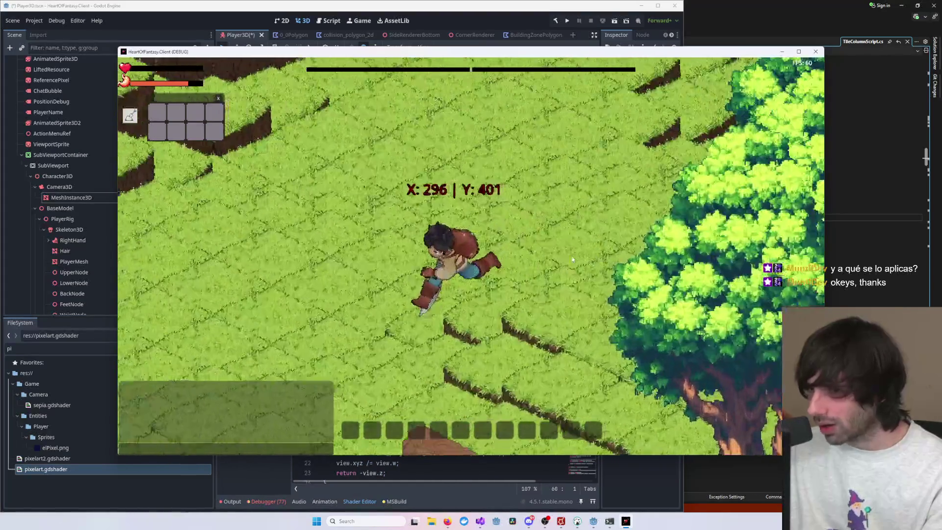
key("d")
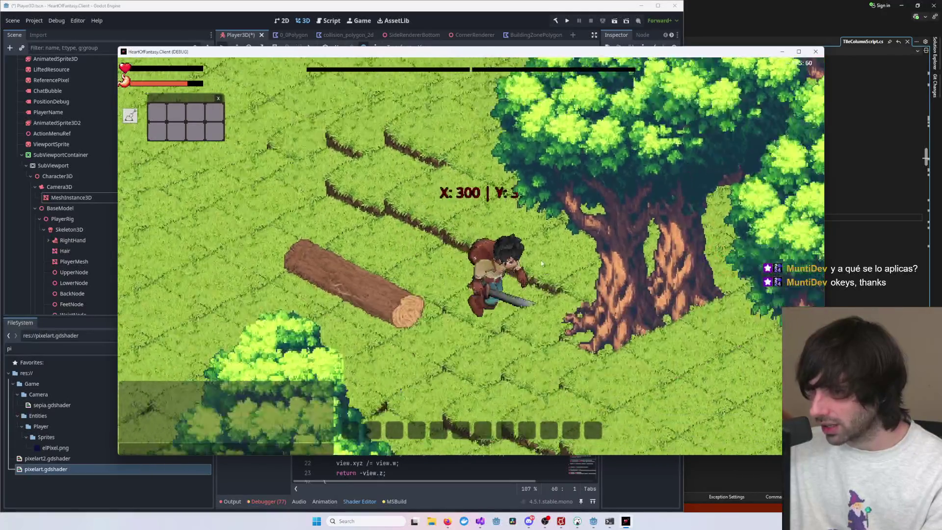
scroll(542, 264, "down", 3)
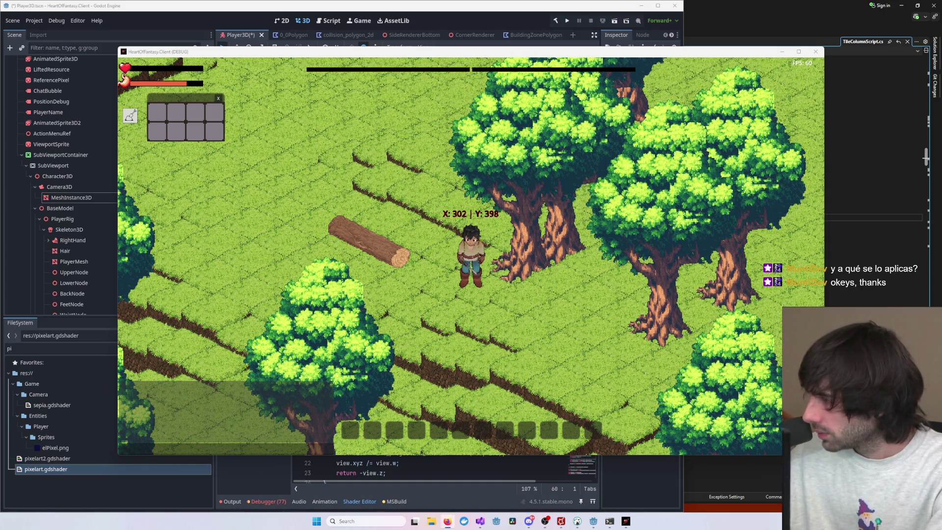
scroll(698, 205, "down", 1)
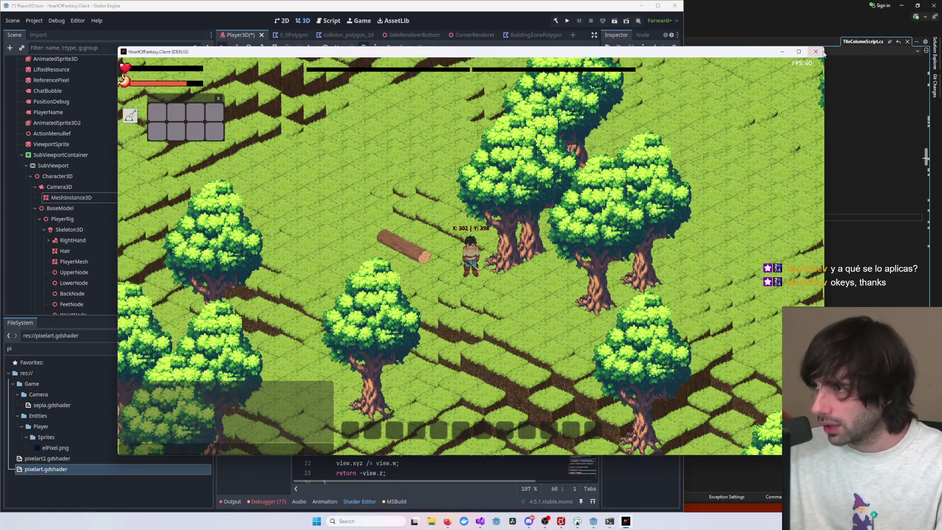
Close the game window, inspect the SubViewport node, then clear the node selection.
left_click(808, 52)
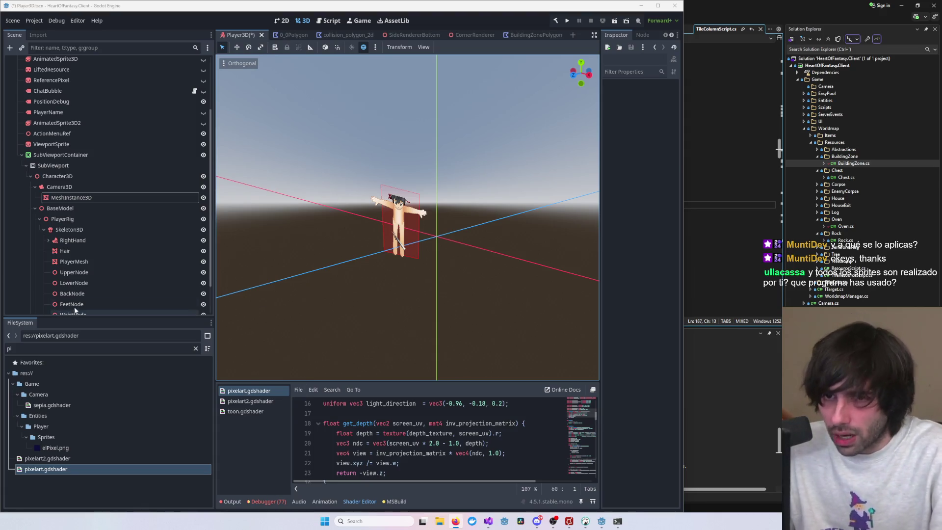
left_click(49, 166)
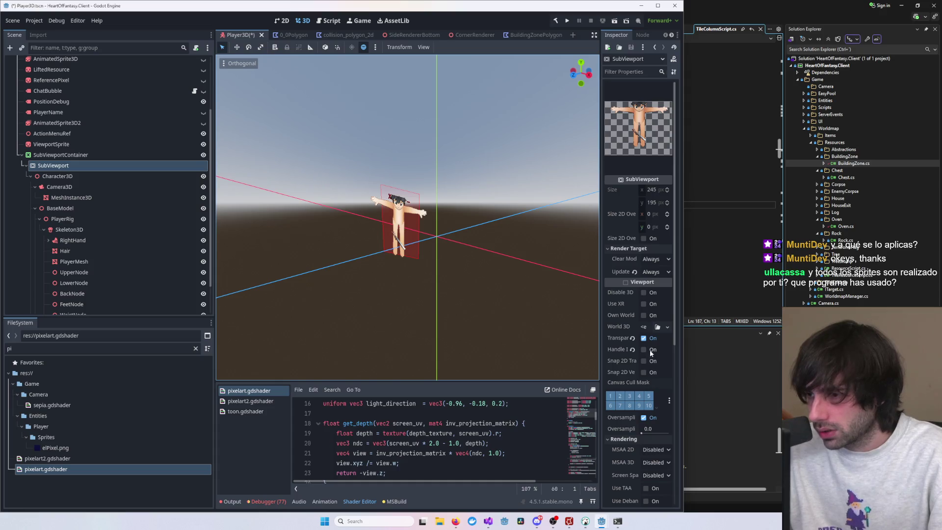
left_click(459, 217)
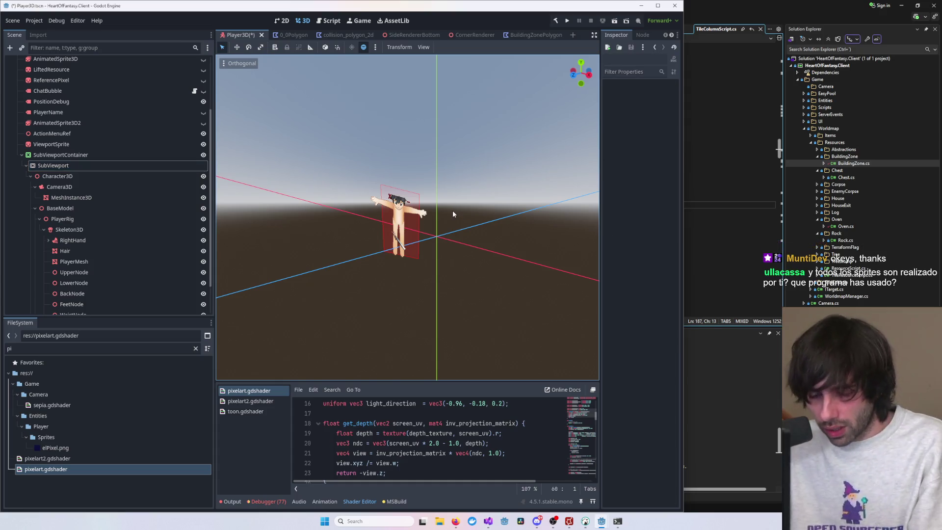
Close the Player3D tab, filter project files for 'Player' and reopen Player3D.tscn.
middle_click(239, 37)
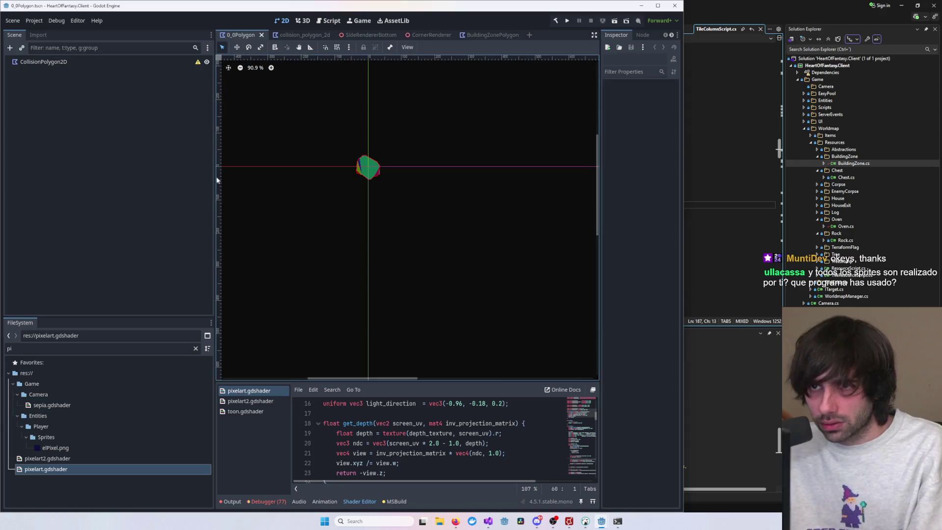
left_click(67, 350)
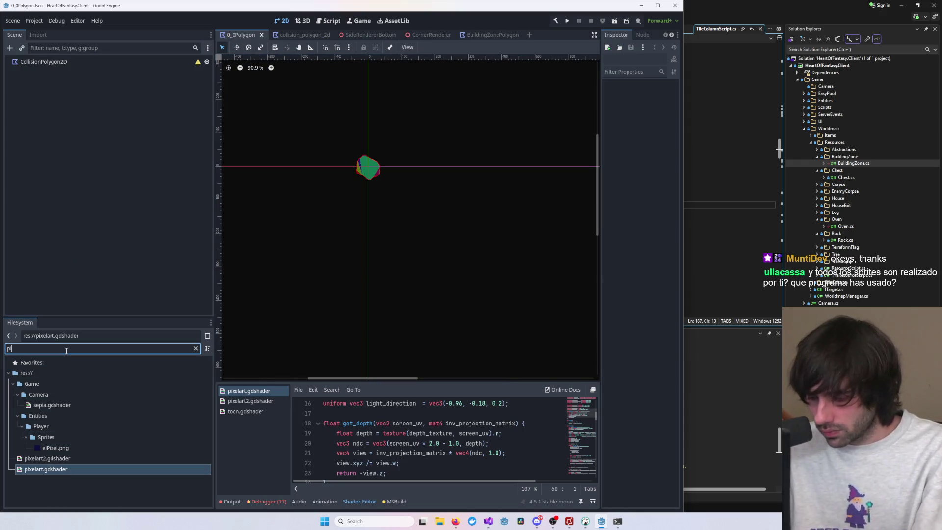
key("BackSpace")
key("BackSpace")
type("Player")
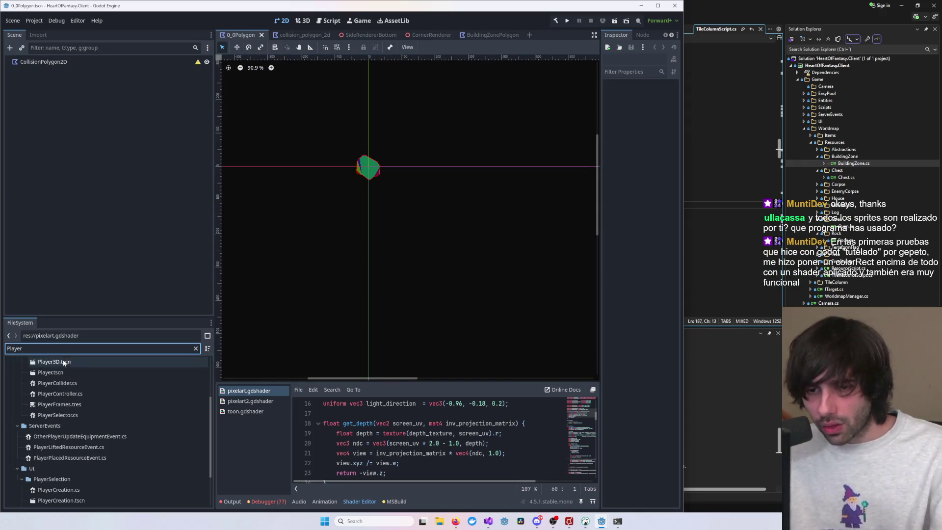
double_click(64, 362)
Switch to Front view with numpad 1 and zoom onto the character.
scroll(351, 298, "up", 5)
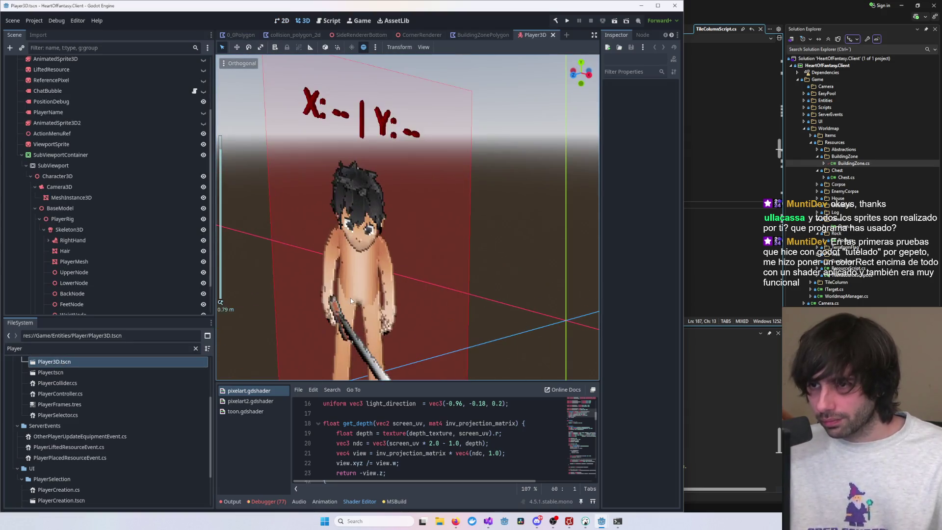
scroll(358, 296, "down", 5)
key("KP_1")
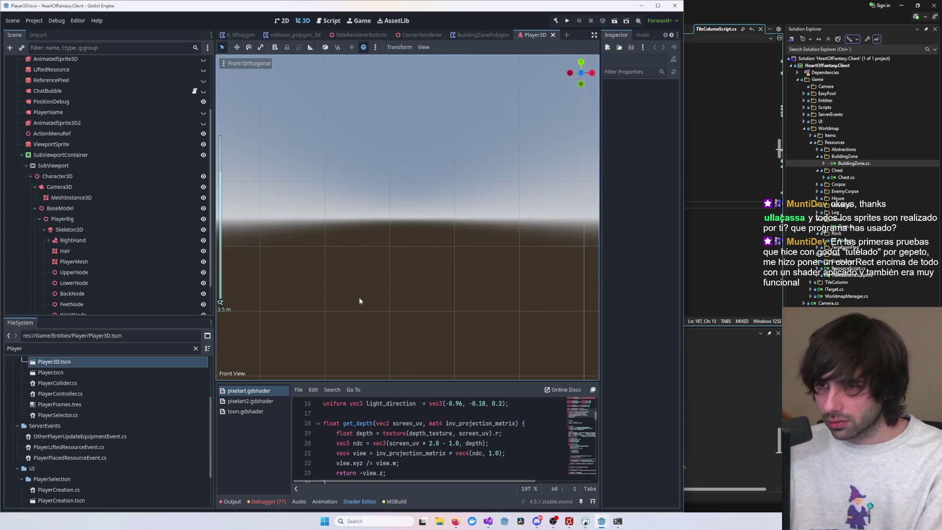
scroll(359, 301, "down", 10)
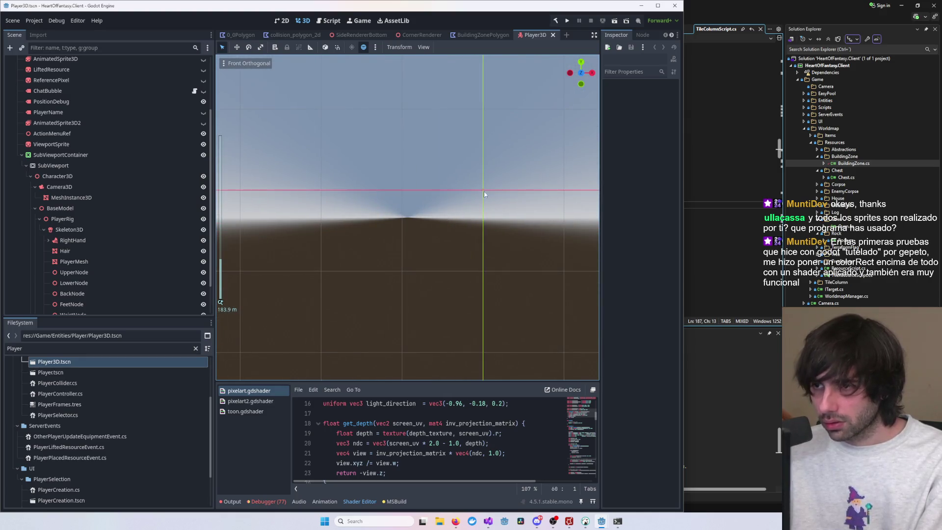
scroll(484, 194, "up", 8)
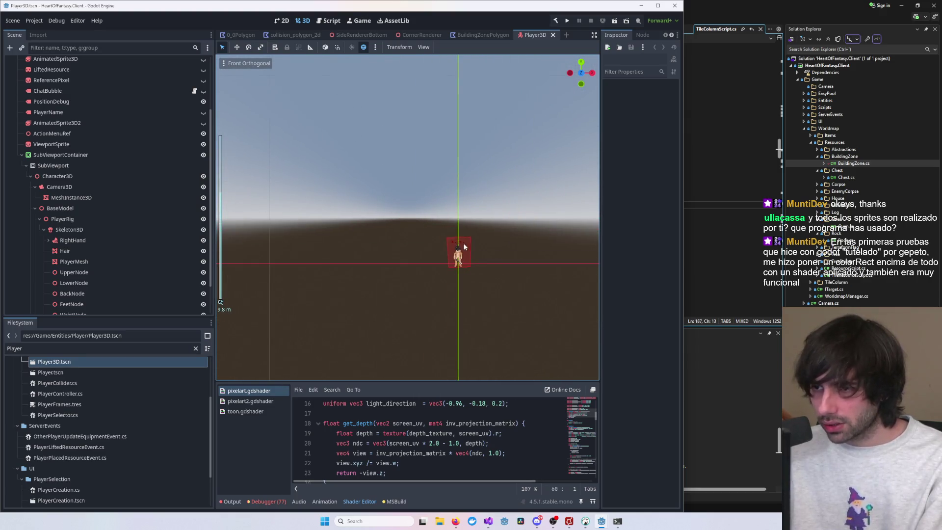
scroll(464, 247, "up", 5)
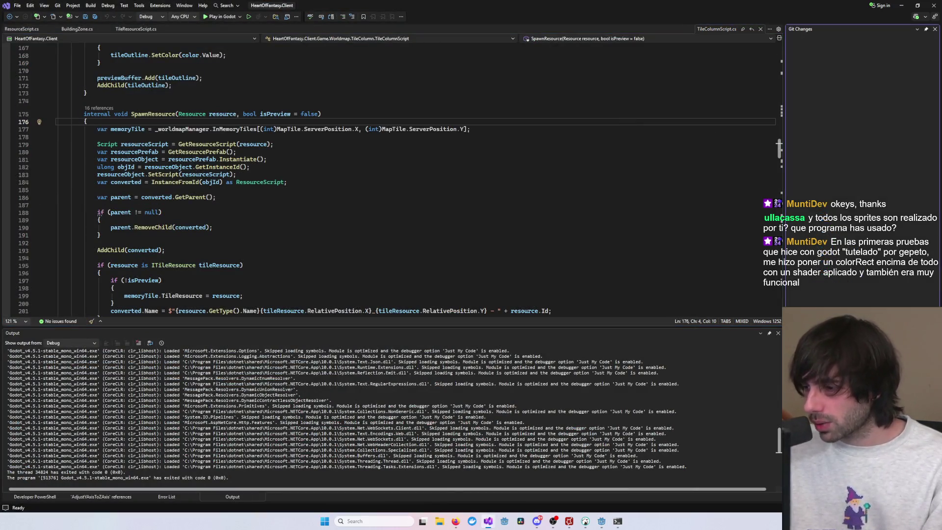
Type the remaining letters so the commit message reads 'fixed building zone colliders'.
type("fixed building zone collide")
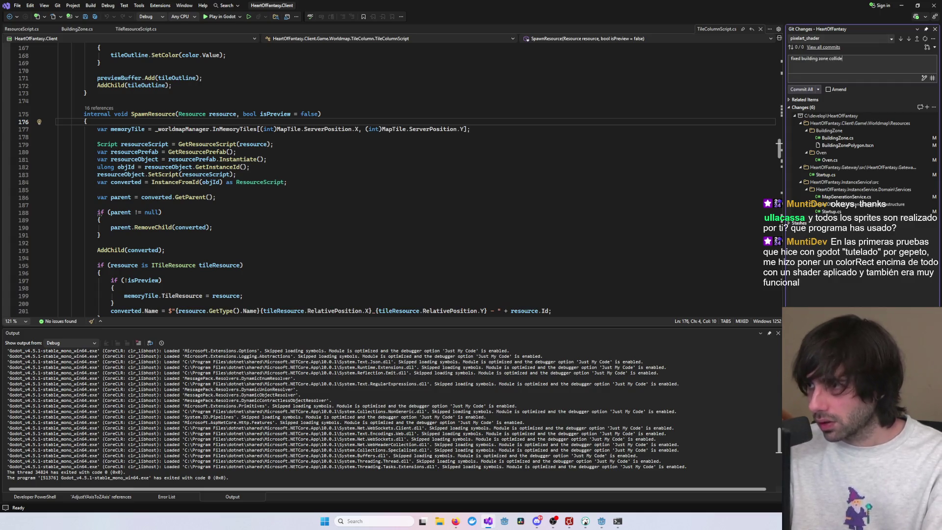
type("rs")
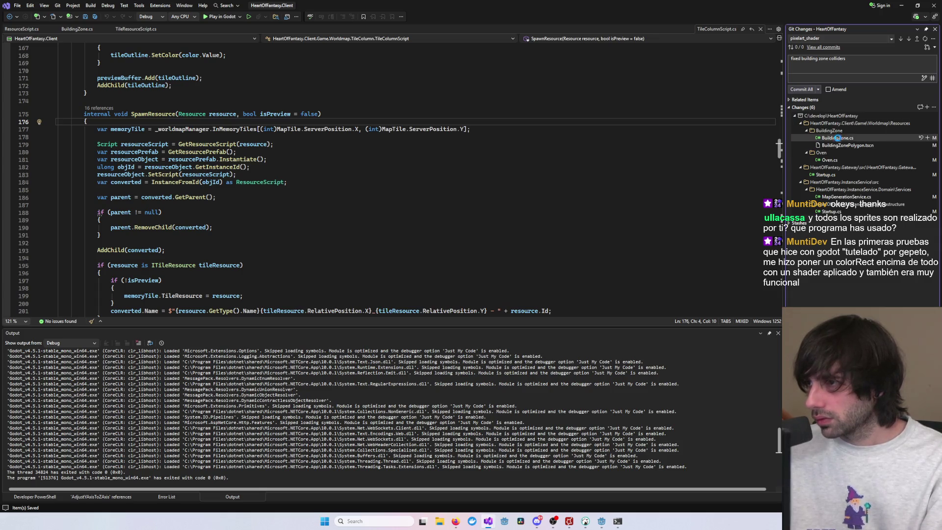
Compare the pending Oven.cs and gateway Startup.cs diffs in Git Changes.
left_click(834, 160)
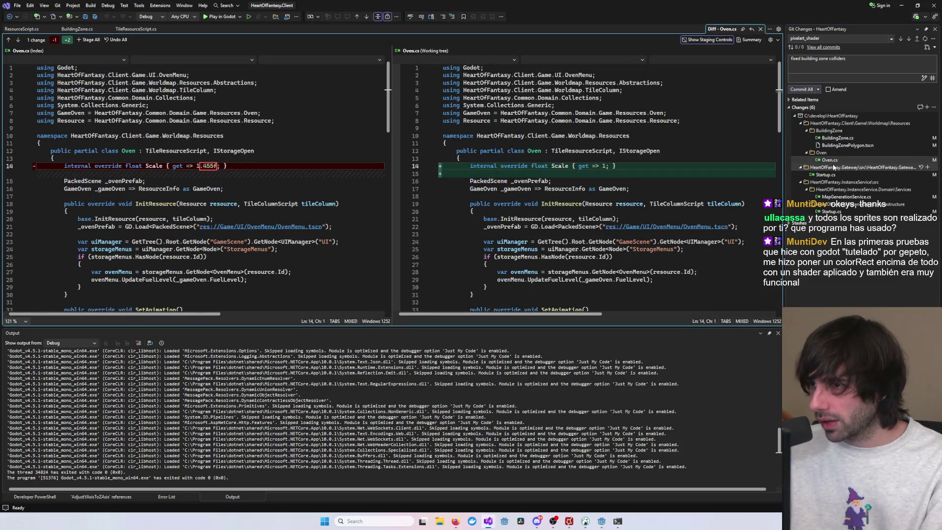
left_click(829, 175)
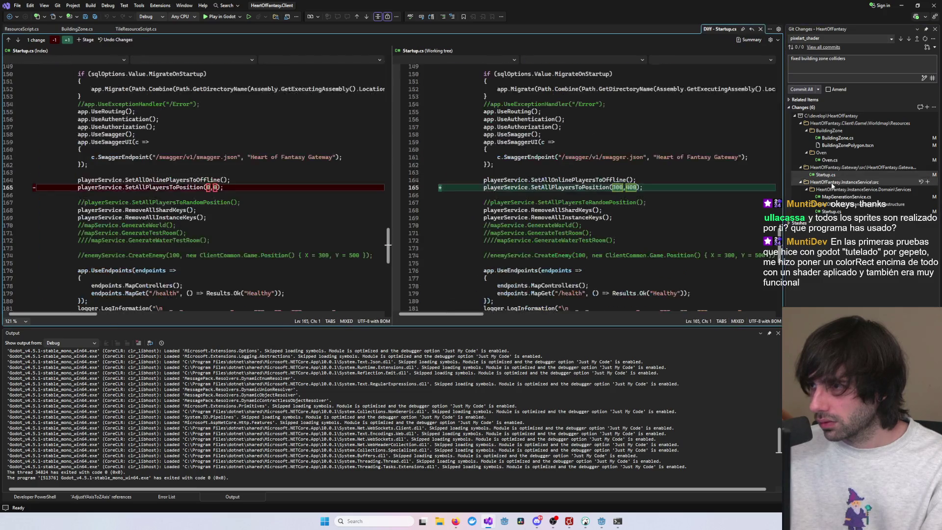
left_click(829, 160)
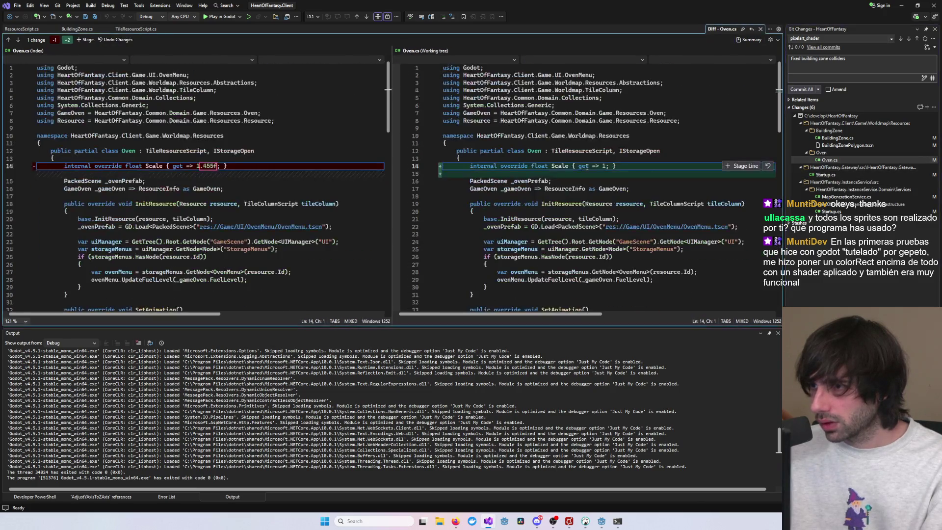
Replace Oven.cs line 14 with 'get => 1.455f;', remove the extra blank line and save.
triple_click(587, 166)
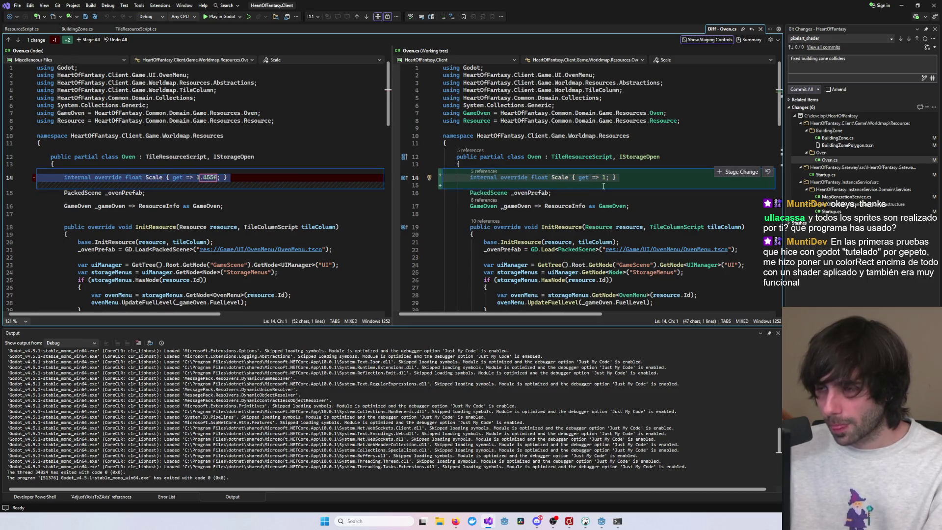
key("ctrl+v")
key("ctrl+s")
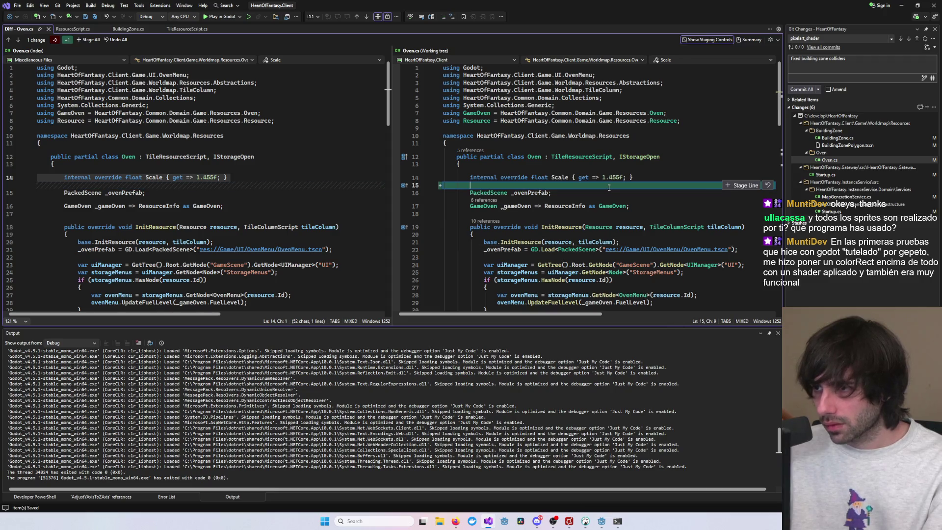
key("BackSpace")
key("BackSpace")
key("BackSpace")
key("ctrl+s")
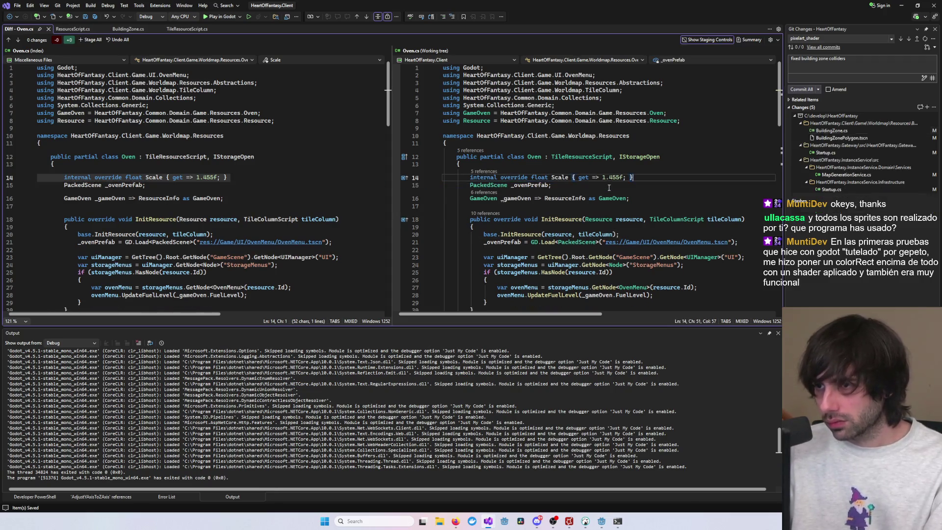
left_click(831, 189)
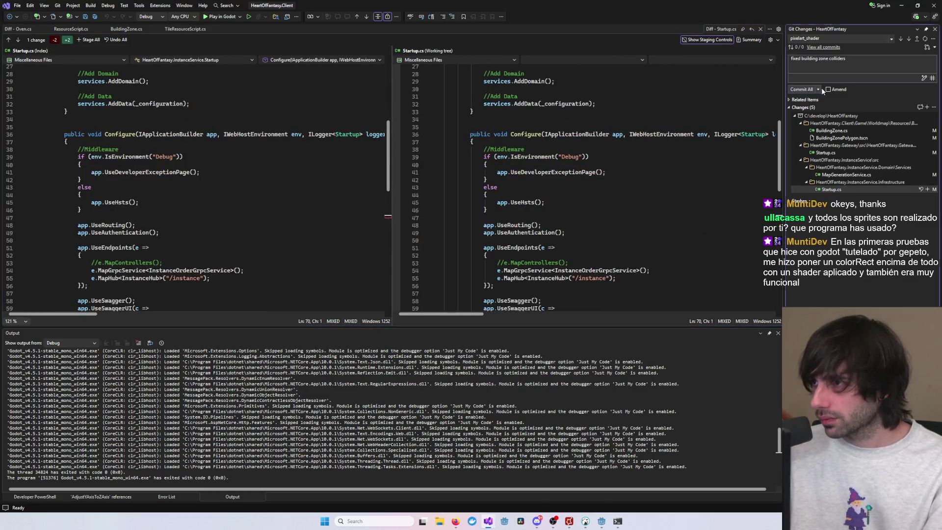
Use Commit All and Push to send the 5 changes to origin/pixelart_shader.
left_click(818, 90)
left_click(803, 116)
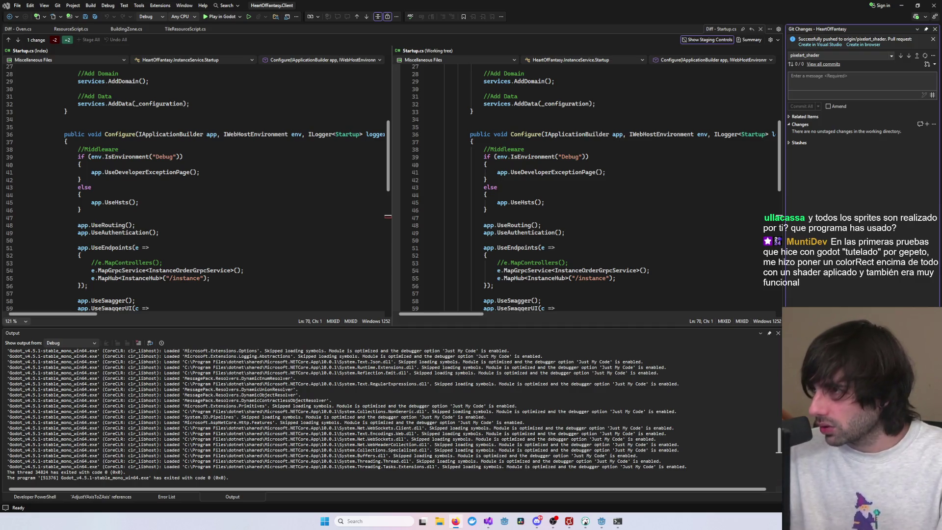
Minimize Visual Studio to return to the Godot editor with Player3D open.
left_click(905, 6)
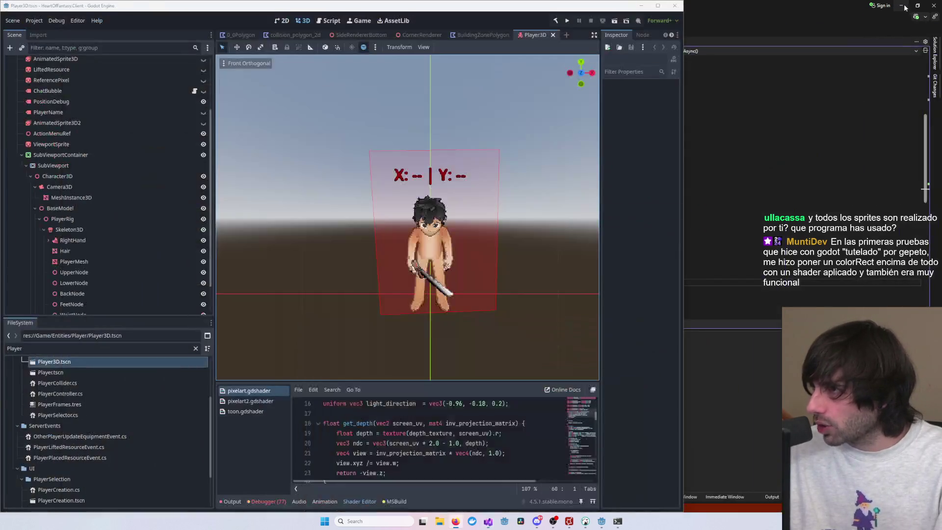
scroll(398, 282, "up", 2)
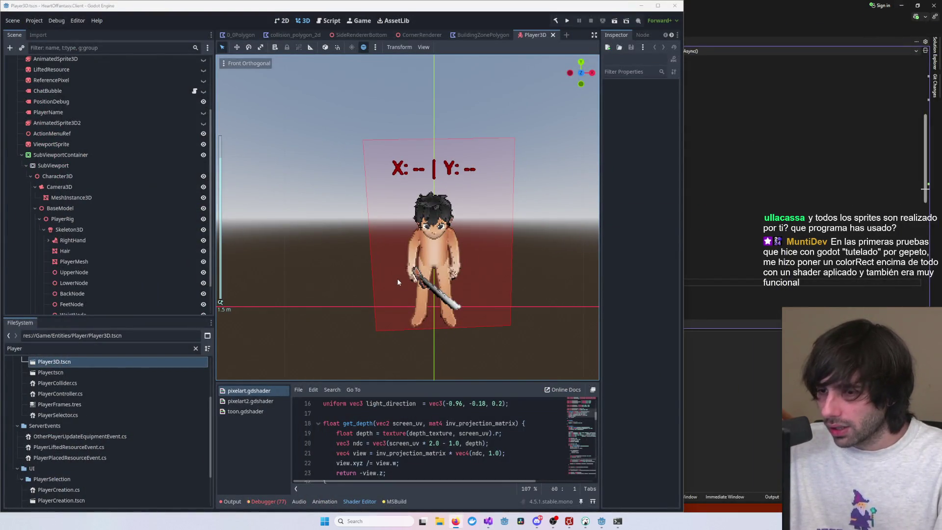
scroll(398, 282, "down", 1)
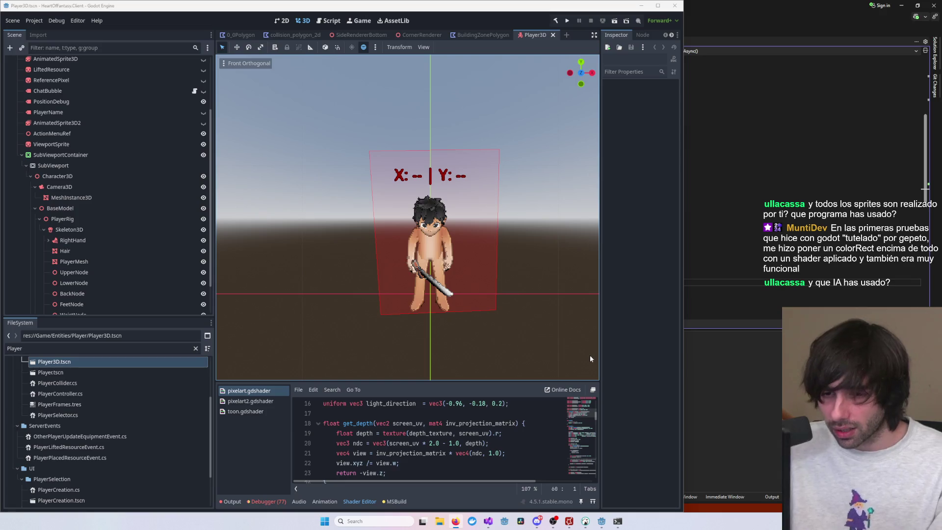
Collapse the Entities, ServerEvents and UI folders in the FileSystem dock.
scroll(114, 417, "down", 3)
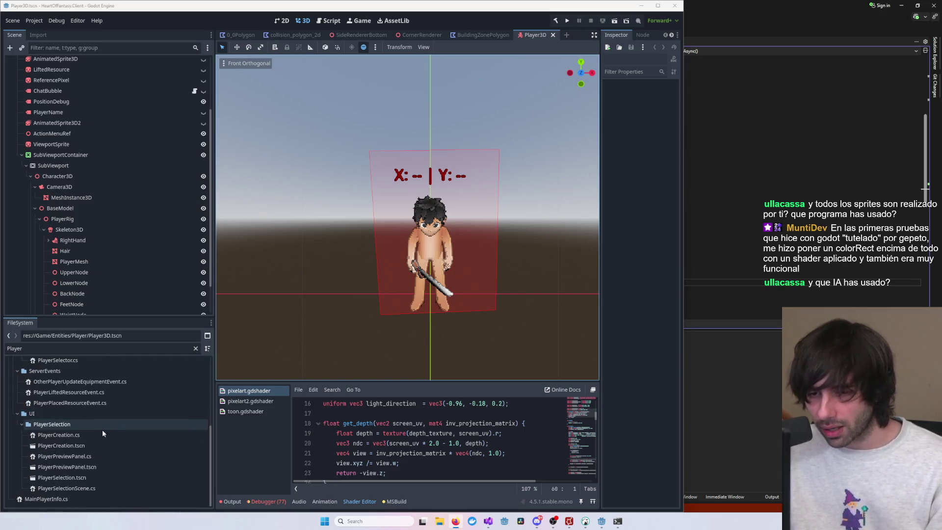
scroll(65, 482, "up", 6)
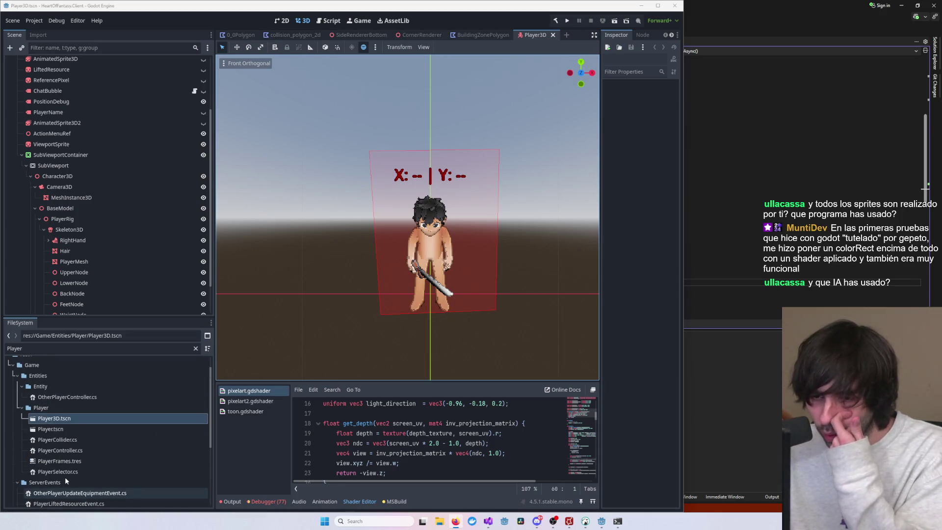
scroll(65, 476, "down", 5)
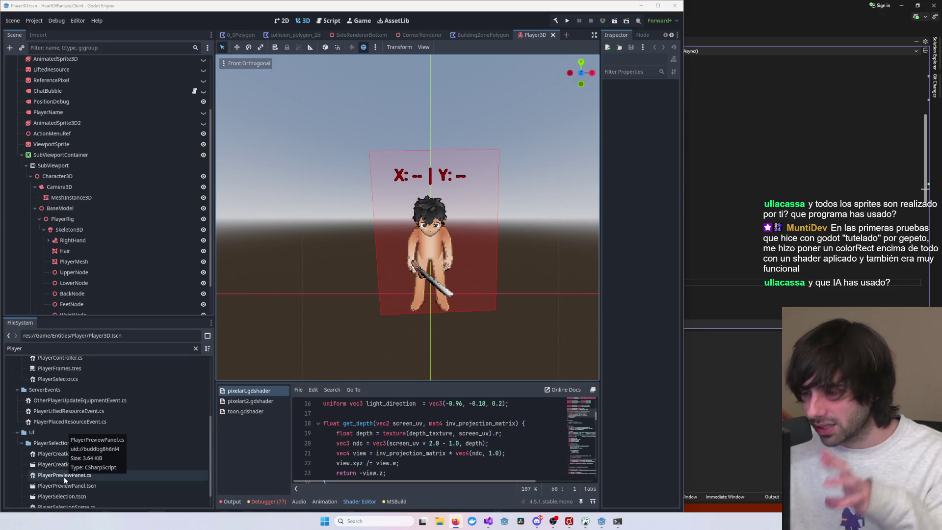
scroll(55, 461, "up", 6)
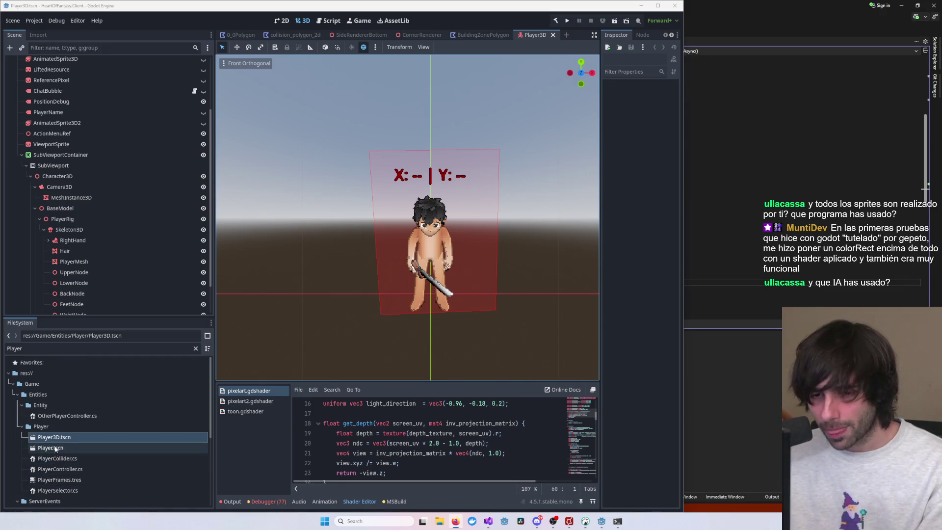
scroll(55, 444, "down", 7)
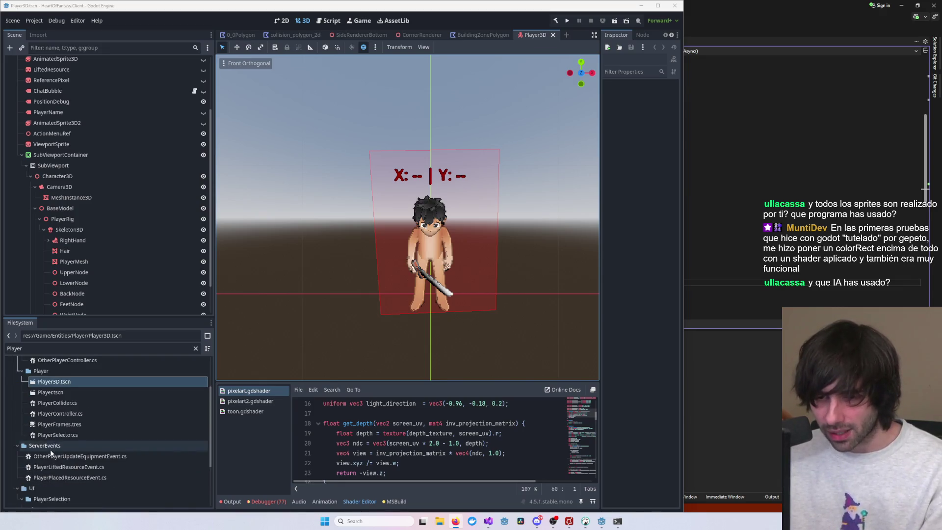
scroll(45, 434, "up", 6)
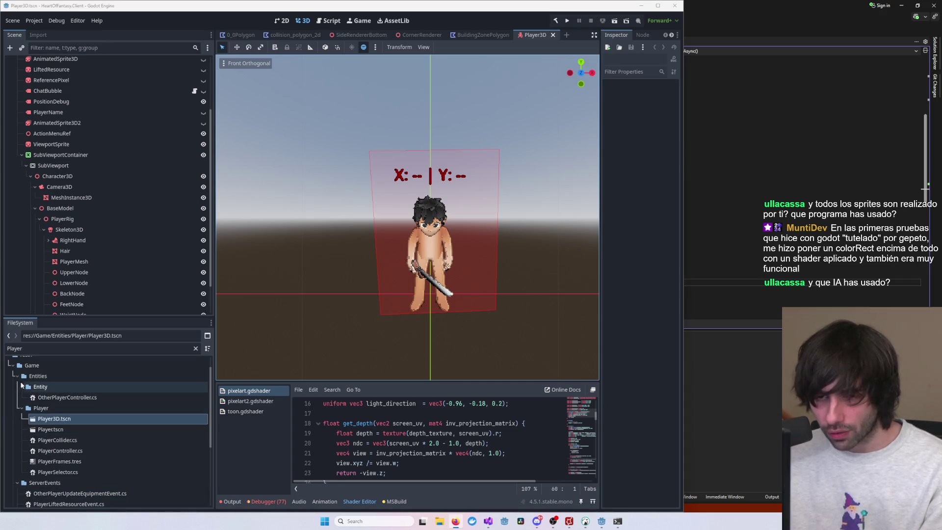
left_click(17, 376)
left_click(18, 386)
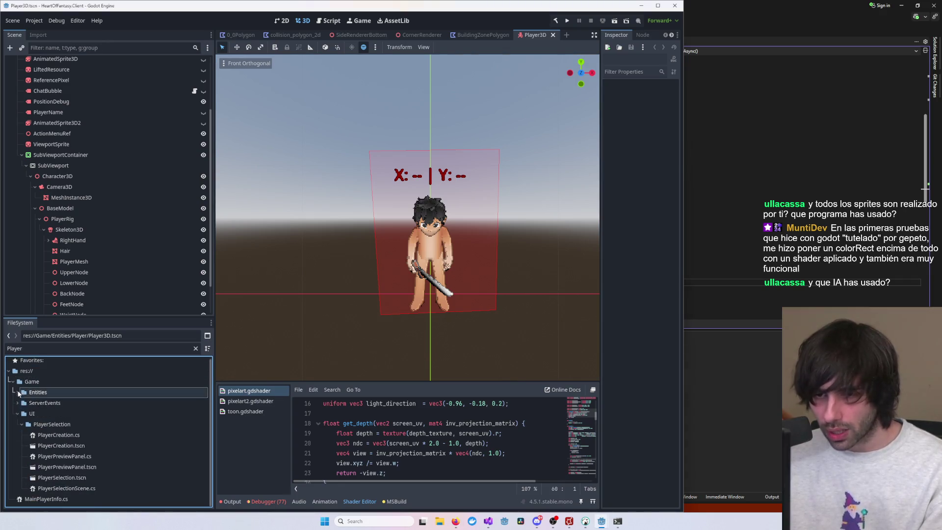
left_click(18, 398)
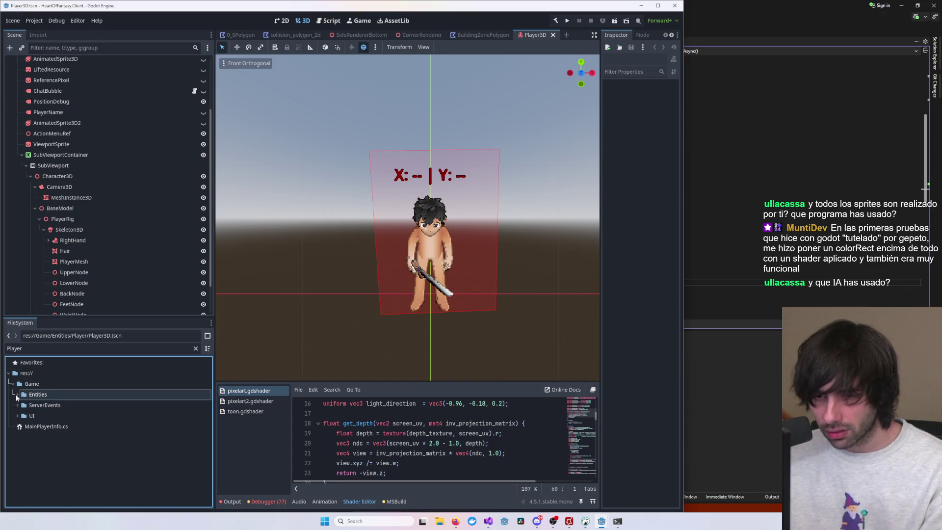
Briefly re-expand Entities, ServerEvents, UI and PlayerSelection, collapse them, then return to the Player filter.
left_click(18, 395)
left_click(17, 395)
left_click(17, 406)
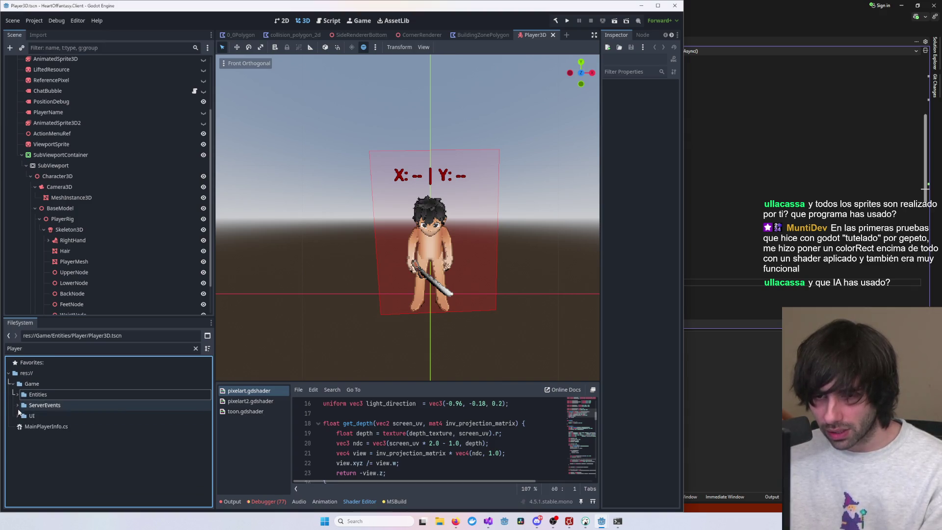
left_click(19, 404)
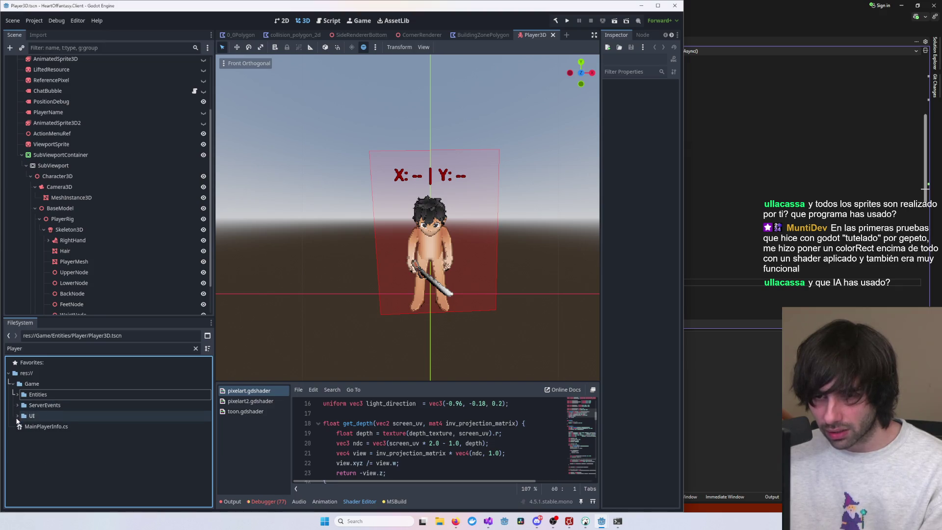
left_click(18, 416)
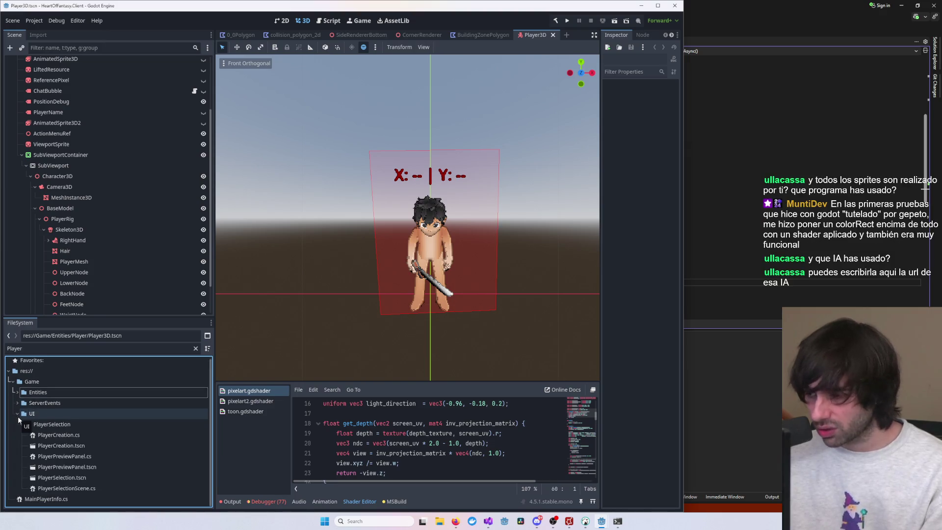
left_click(17, 416)
left_click(17, 416)
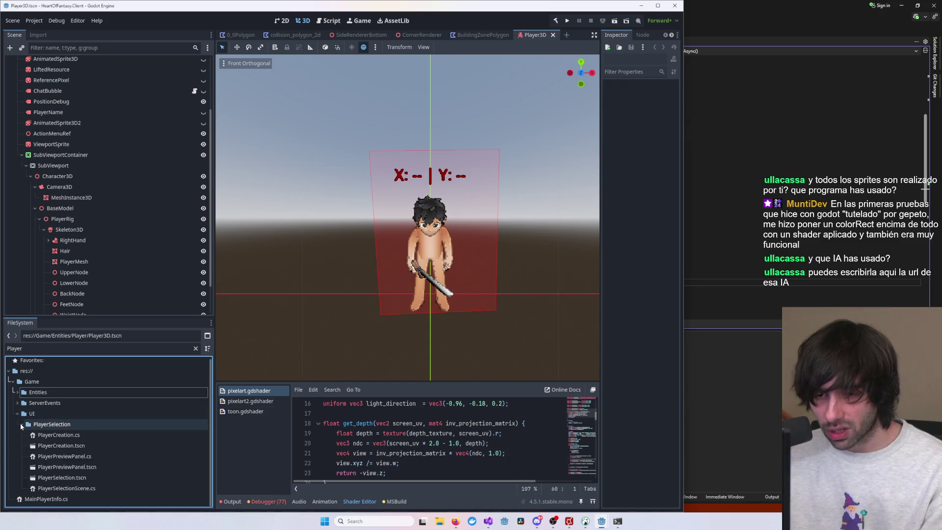
left_click(23, 427)
left_click(23, 427)
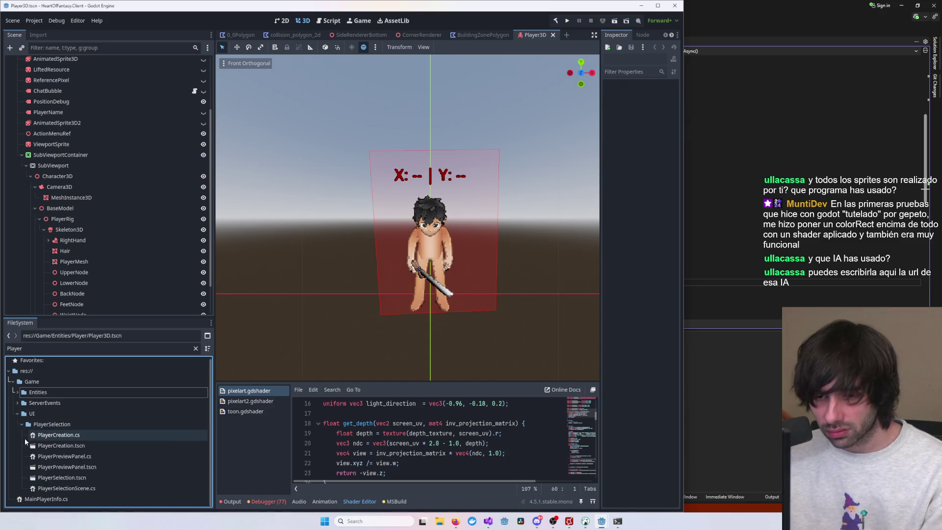
left_click(22, 425)
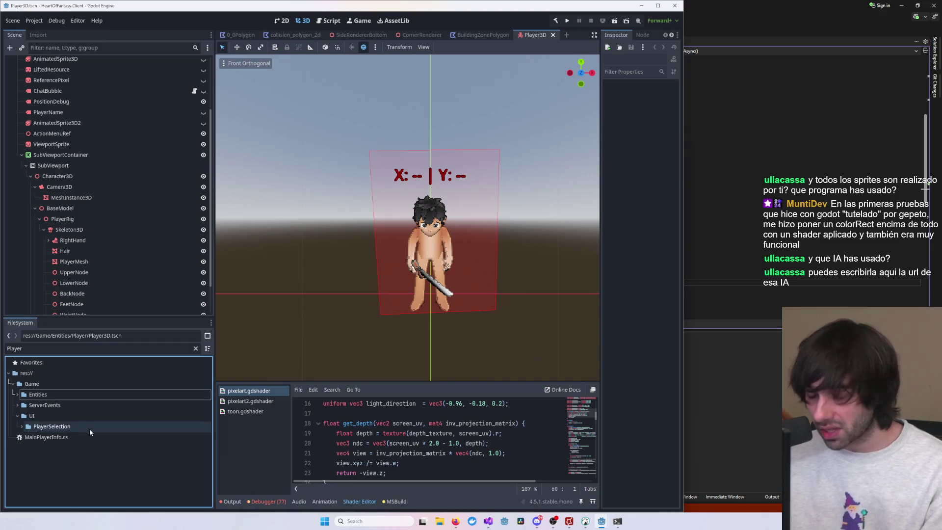
left_click(17, 417)
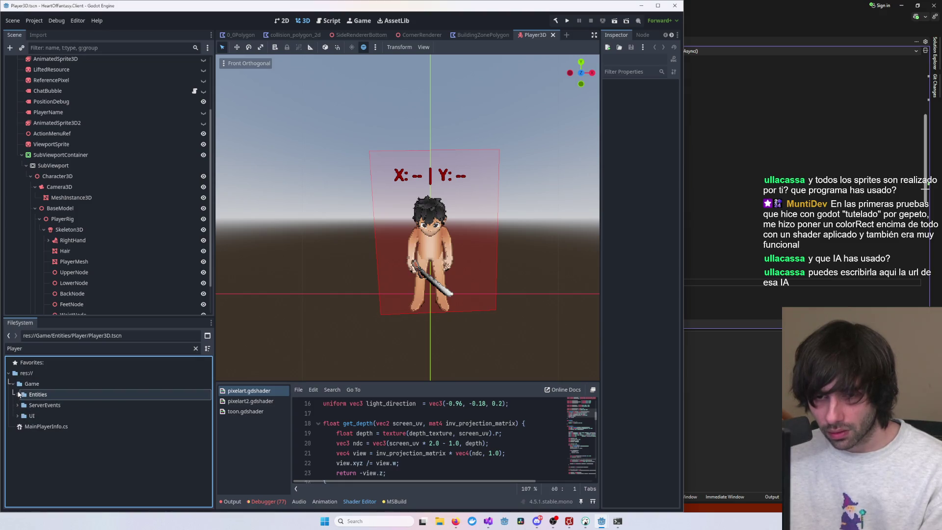
left_click(42, 350)
Clear the Player filter and collapse the Player, BuildingZone, Oven, Rock and Resources folders.
key("BackSpace")
key("BackSpace")
key("BackSpace")
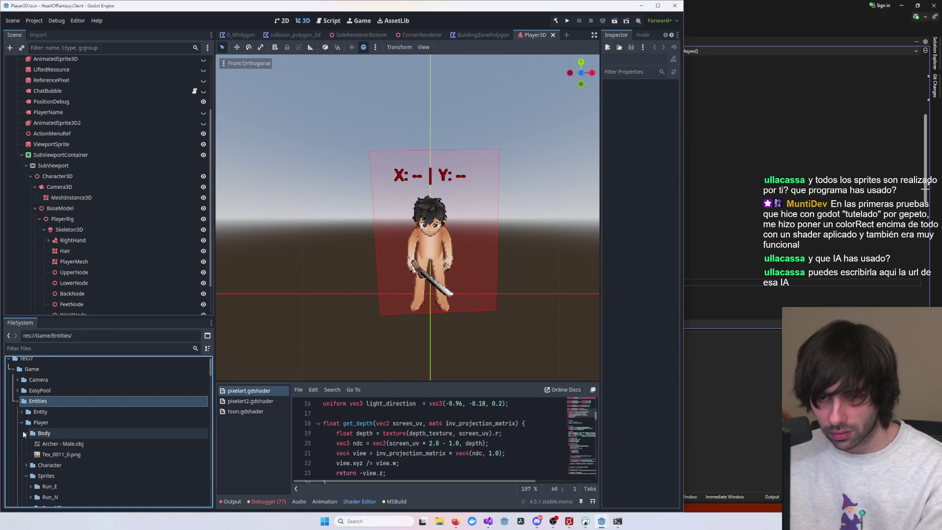
left_click(22, 404)
scroll(23, 408, "down", 2)
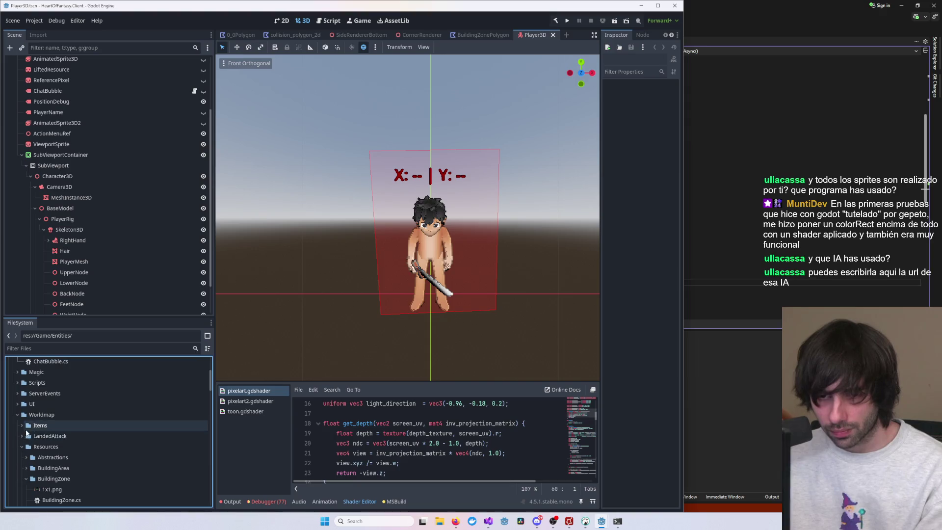
scroll(25, 451, "down", 4)
scroll(26, 450, "down", 1)
left_click(25, 404)
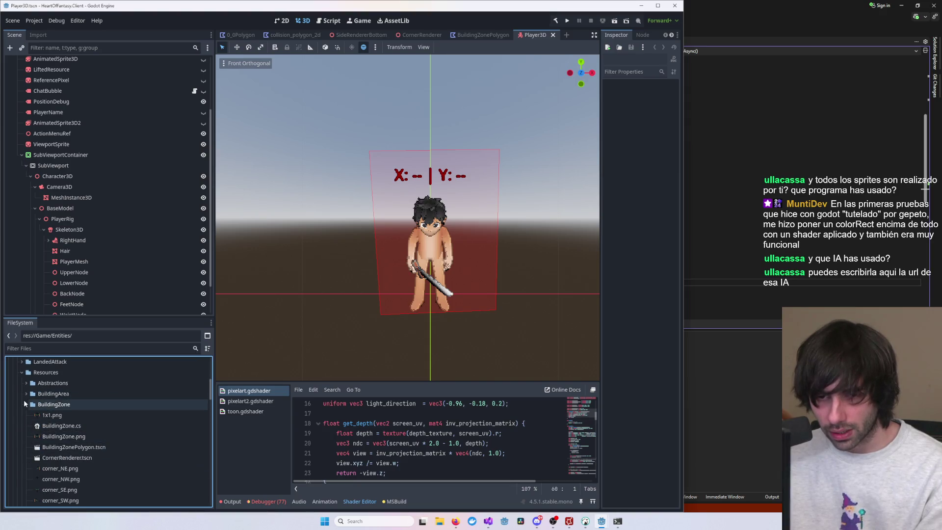
scroll(30, 456, "down", 3)
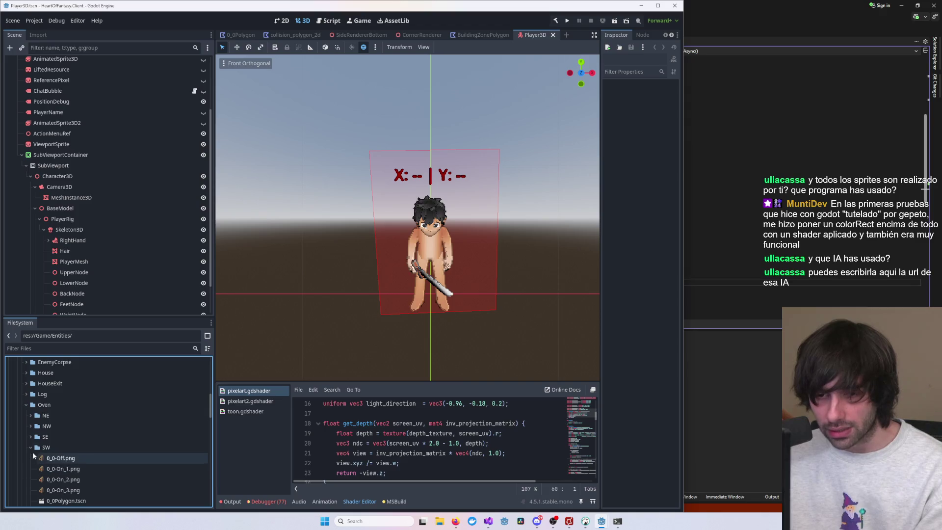
left_click(24, 405)
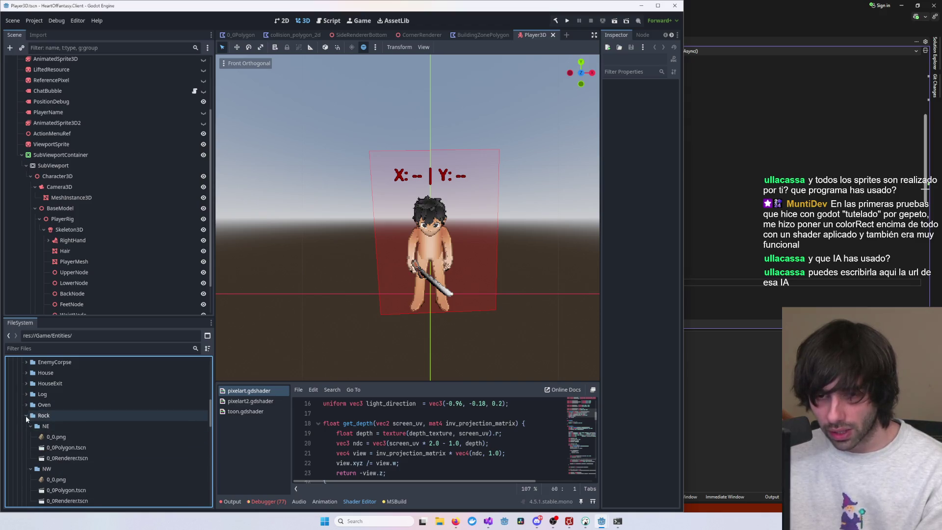
left_click(25, 416)
scroll(25, 447, "up", 3)
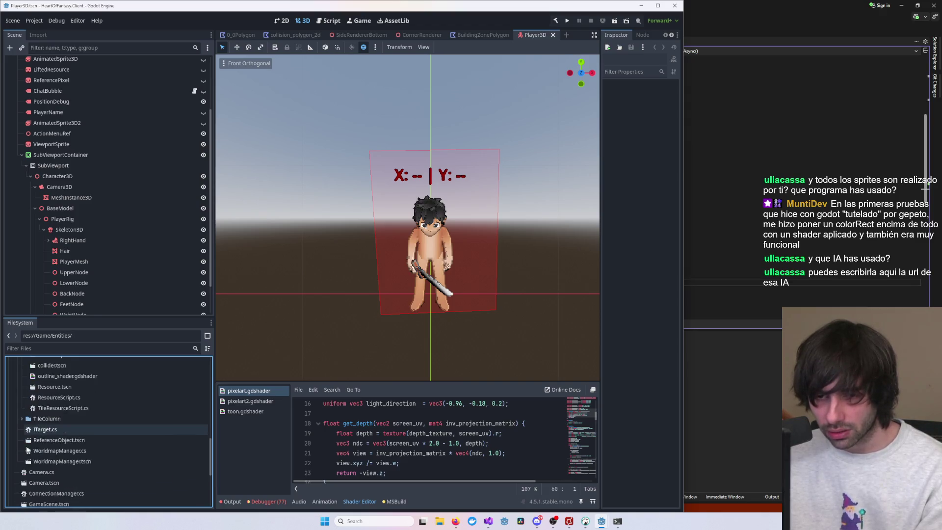
scroll(25, 446, "down", 3)
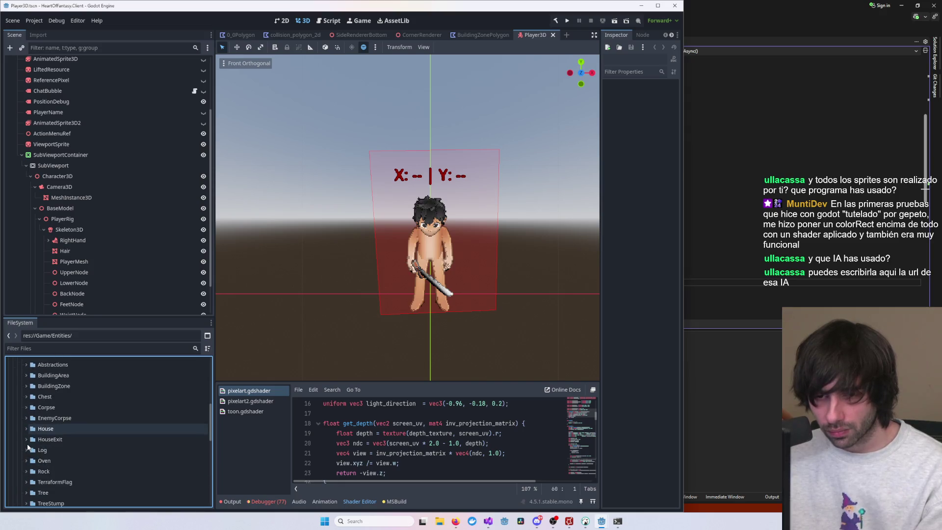
scroll(25, 434, "up", 3)
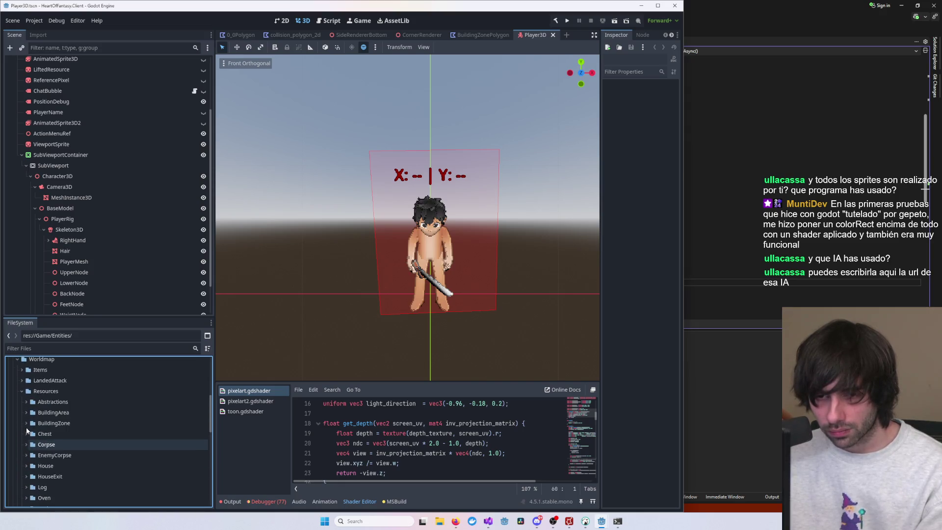
left_click(22, 392)
scroll(22, 392, "up", 1)
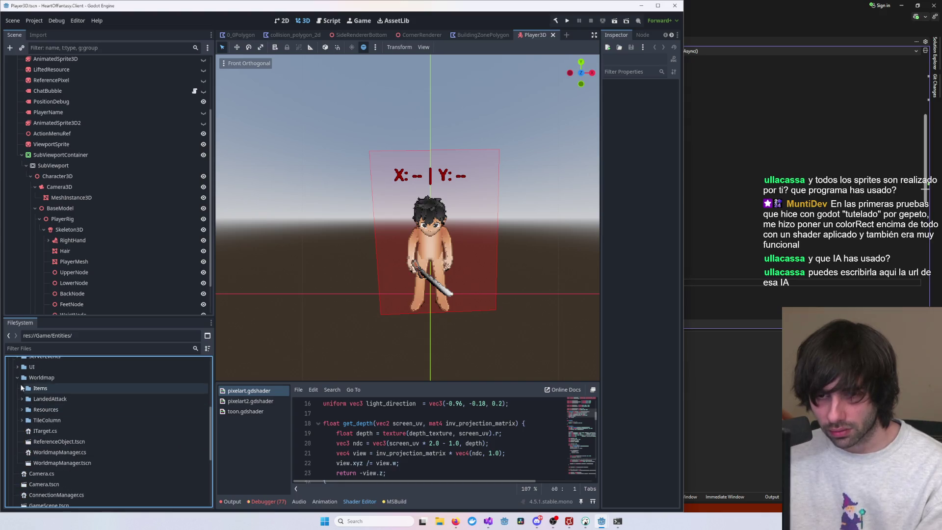
Expand TileColumn > Tile > Grass and select Grass.png to preview it in the Inspector.
left_click(22, 420)
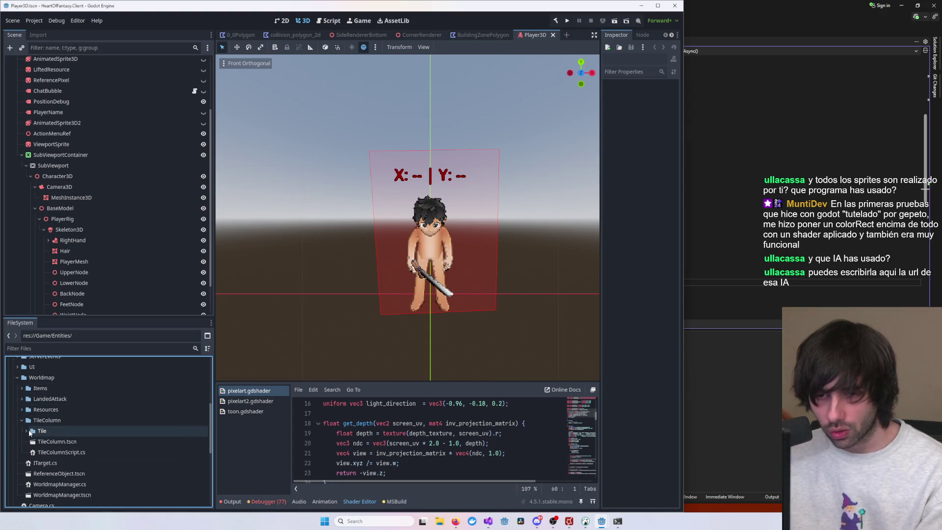
double_click(34, 431)
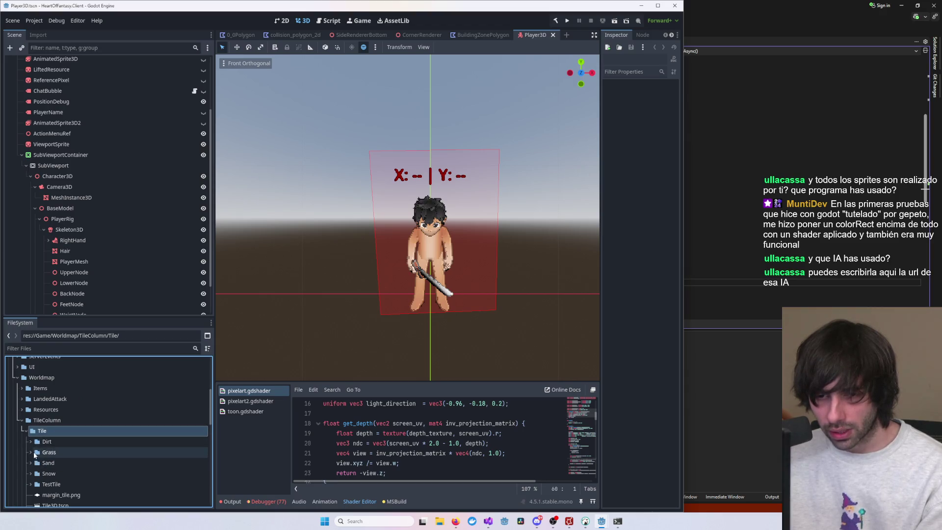
double_click(32, 452)
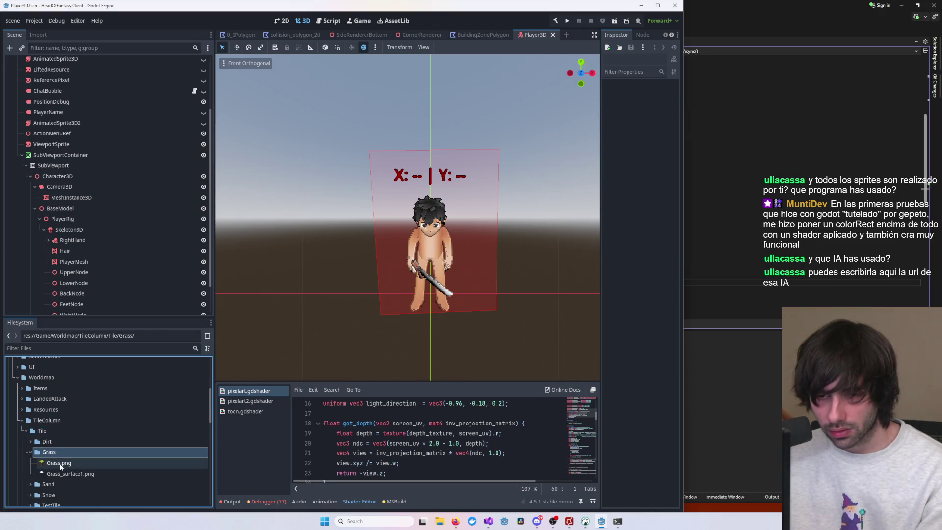
left_click(61, 465)
left_click(77, 473)
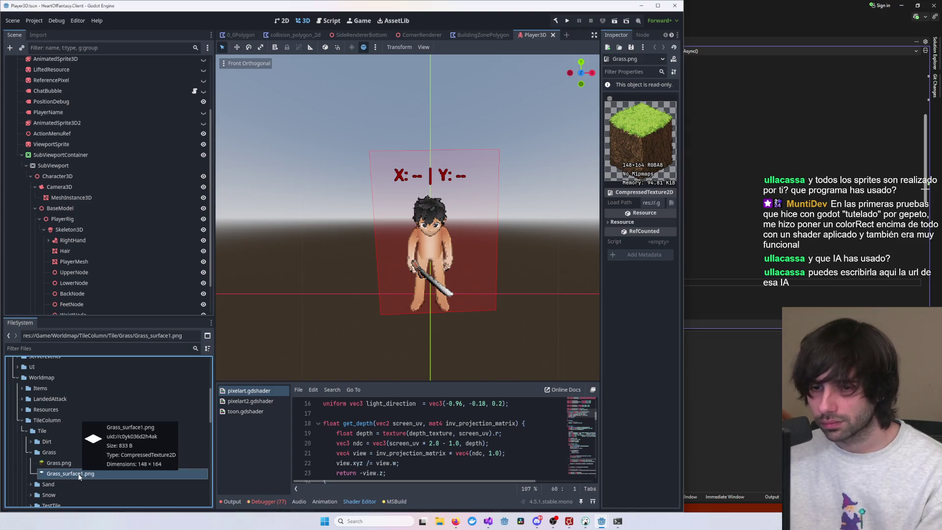
left_click(86, 464)
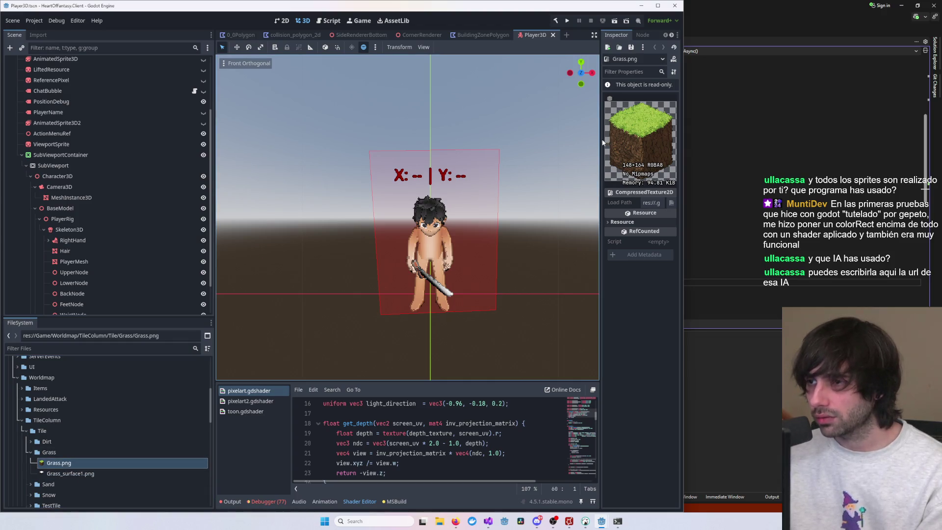
Shrink and re-widen the Godot editor window to reveal the windows behind it.
left_click_drag(683, 170, 607, 170)
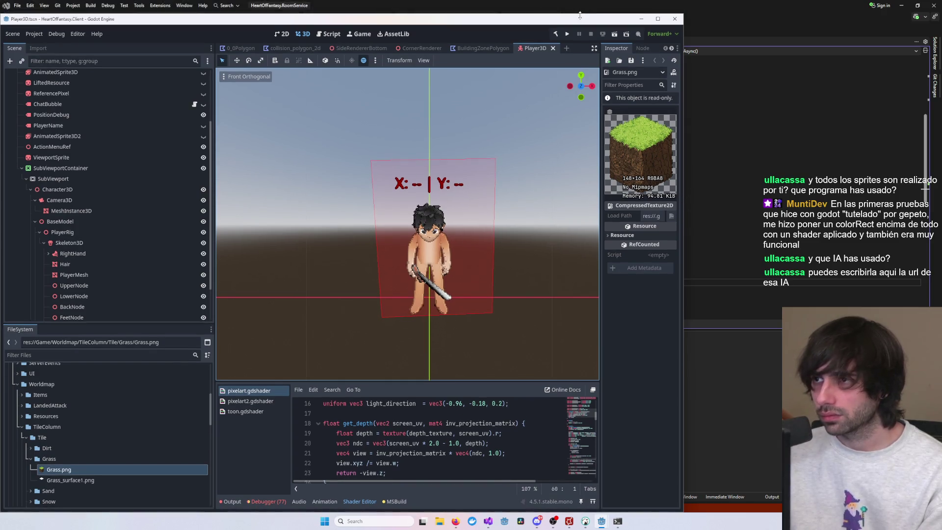
mouse_move(343, 6)
left_mouse_down()
mouse_move(303, 43)
mouse_move(185, 99)
left_mouse_up()
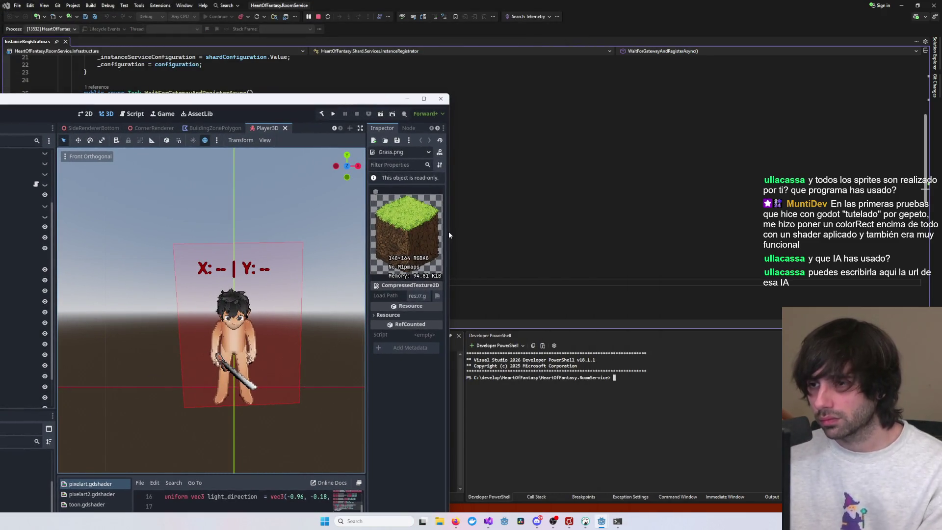
left_click_drag(448, 231, 606, 240)
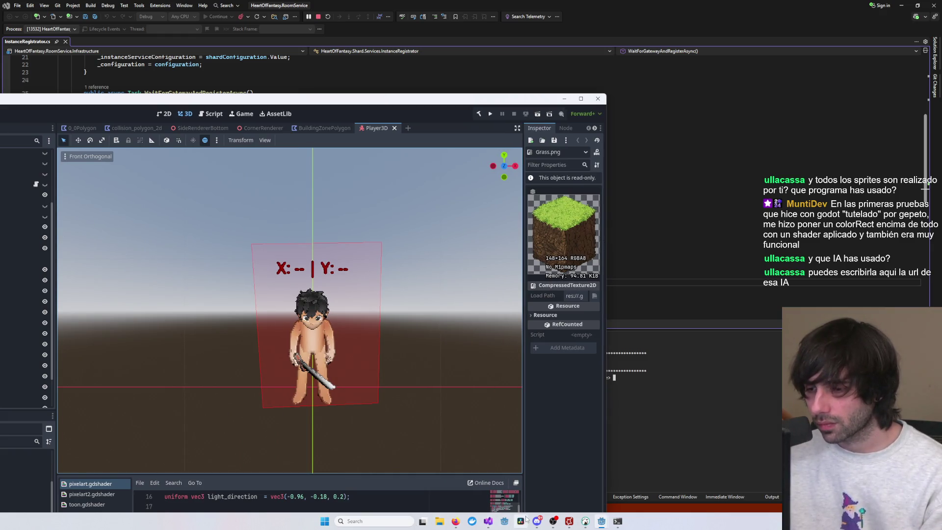
Launch Aseprite through Windows Search by typing 'aseprite'.
left_click(401, 522)
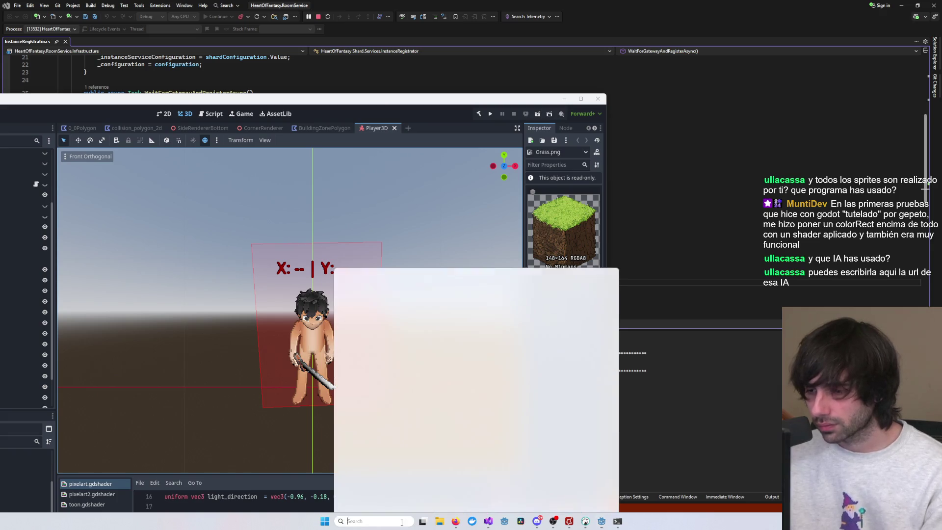
type("aseprite")
key("Return")
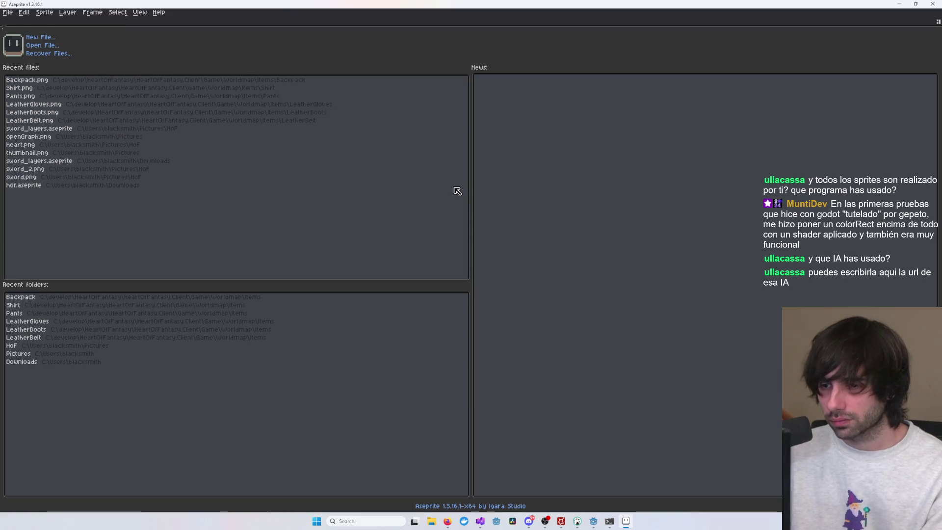
Restore the Aseprite window and browse File > Open to Worldmap\TileColumn\Tile\Grass.
double_click(102, 4)
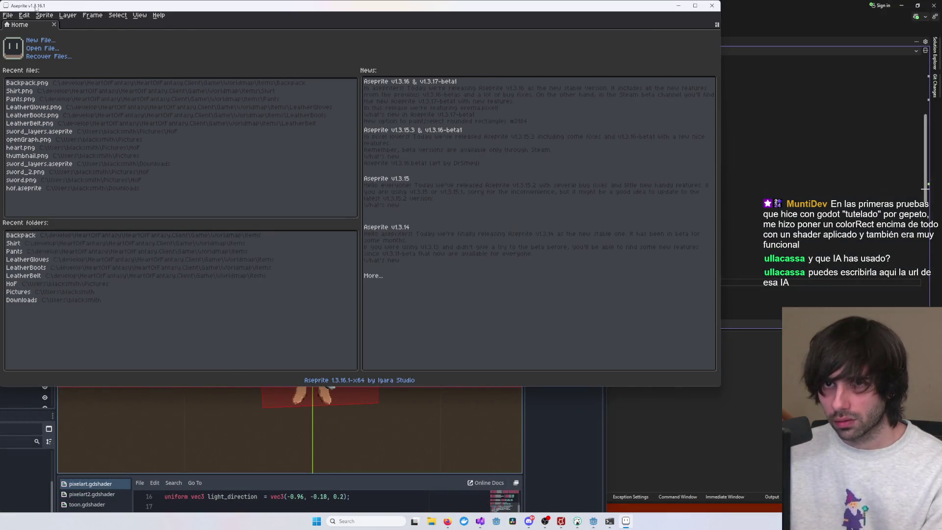
left_click(7, 15)
left_click(22, 34)
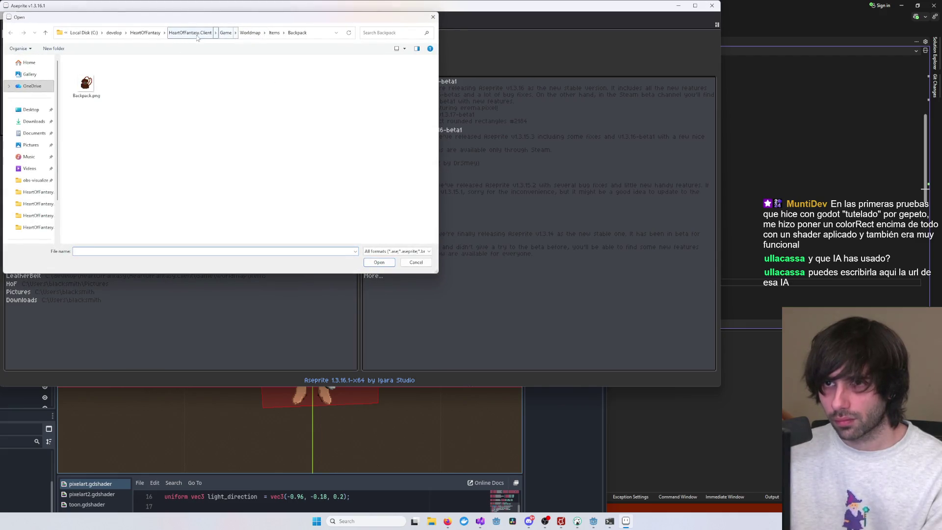
left_click(250, 33)
double_click(87, 101)
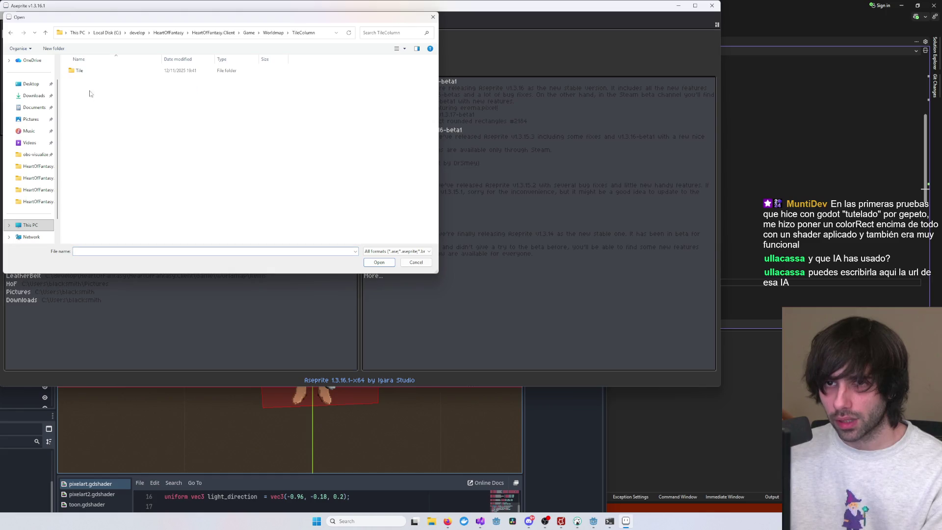
double_click(80, 71)
left_click(89, 84)
double_click(89, 81)
Open Grass.png, maximize Aseprite, and zoom in and out on the grass cube sprite.
double_click(87, 81)
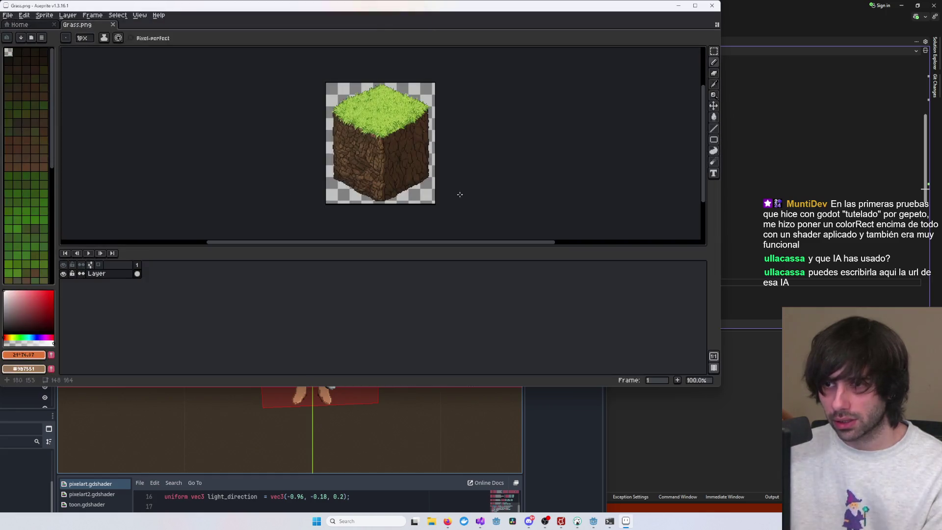
left_click(695, 9)
scroll(391, 146, "up", 5)
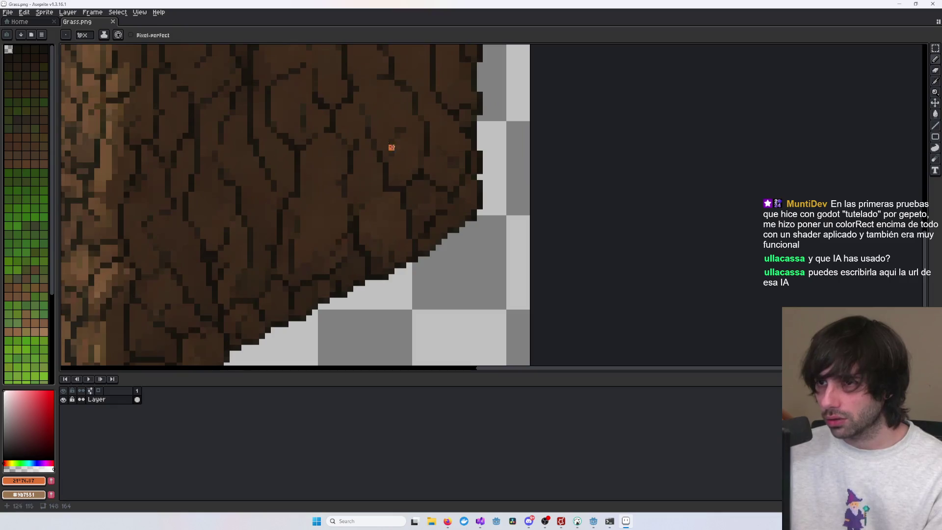
scroll(543, 221, "down", 3)
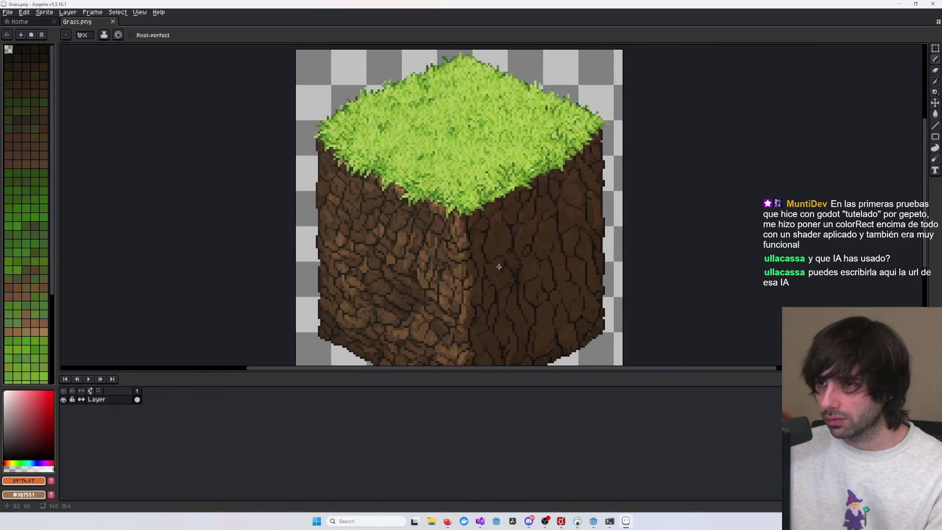
scroll(499, 220, "down", 1)
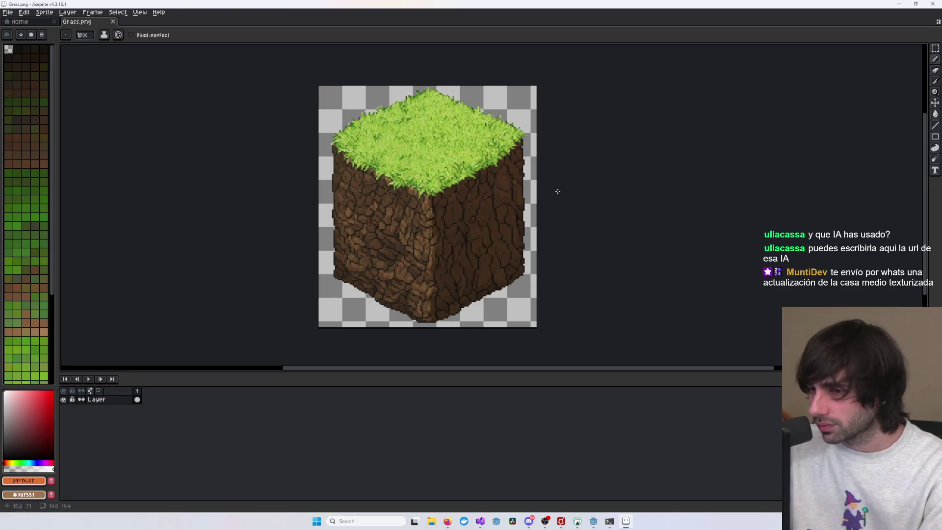
scroll(475, 259, "down", 3)
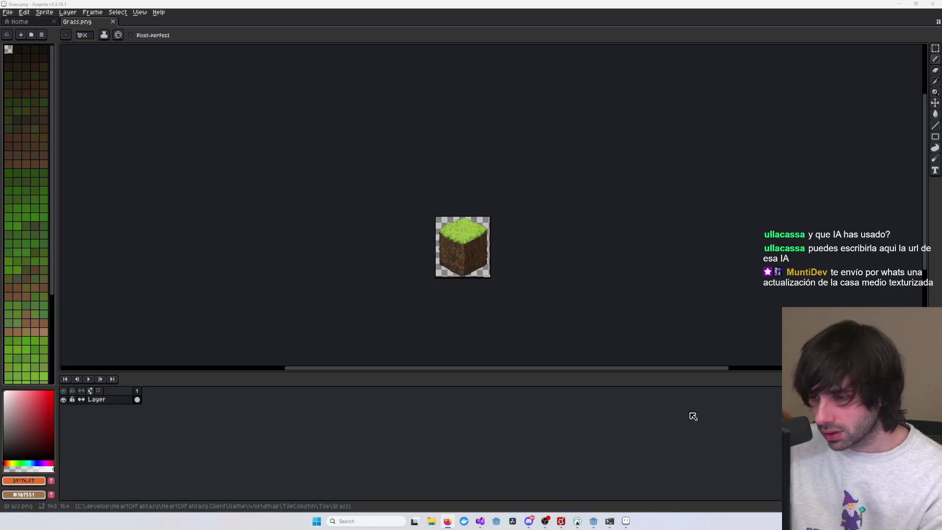
Zoom in and out on the grass cube once more, then minimize Aseprite.
mouse_move(592, 525)
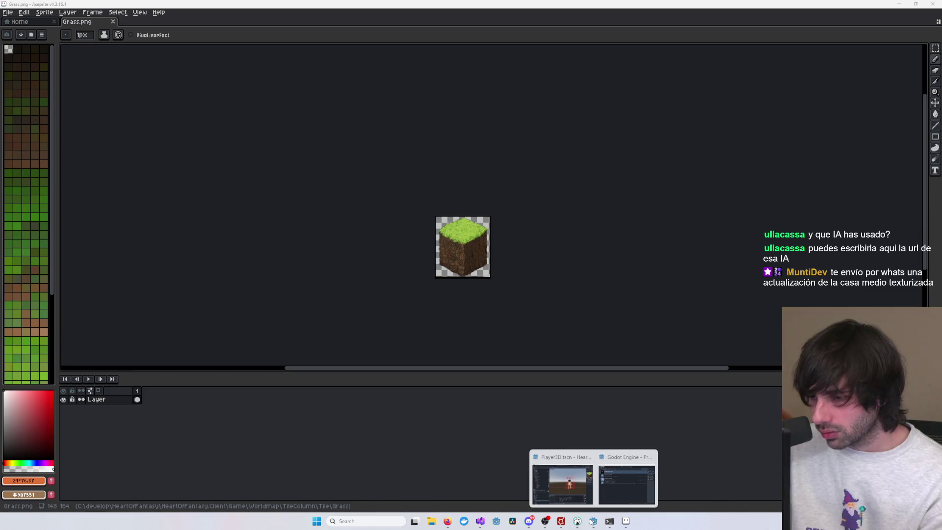
scroll(475, 254, "up", 5)
scroll(466, 211, "down", 1)
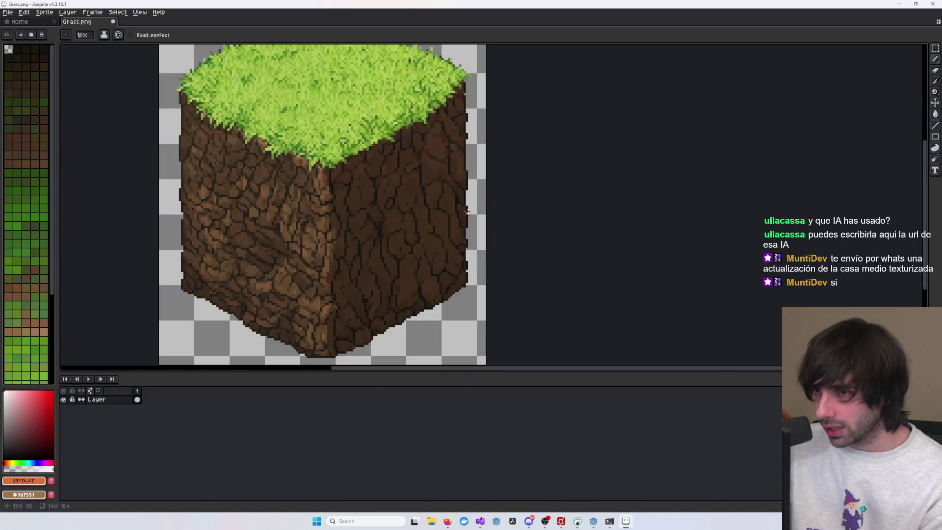
scroll(456, 201, "down", 1)
scroll(436, 185, "up", 1)
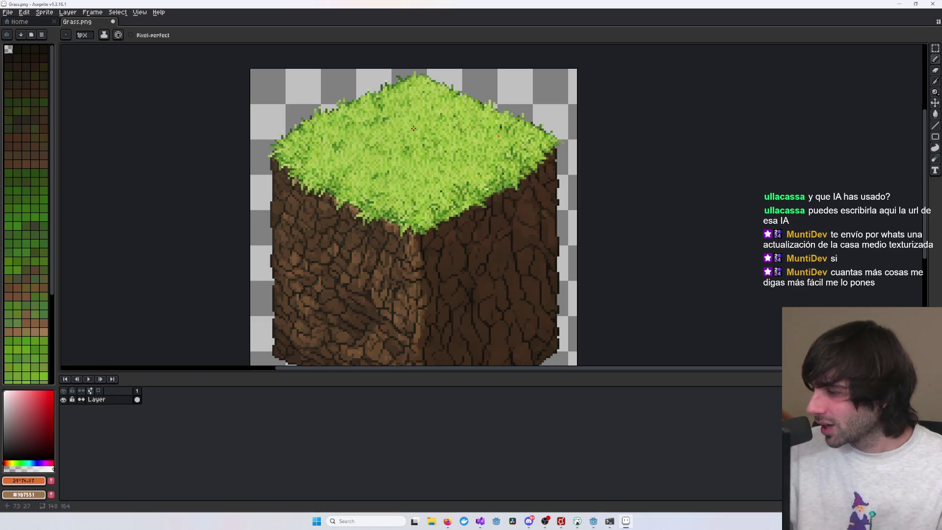
left_click(898, 4)
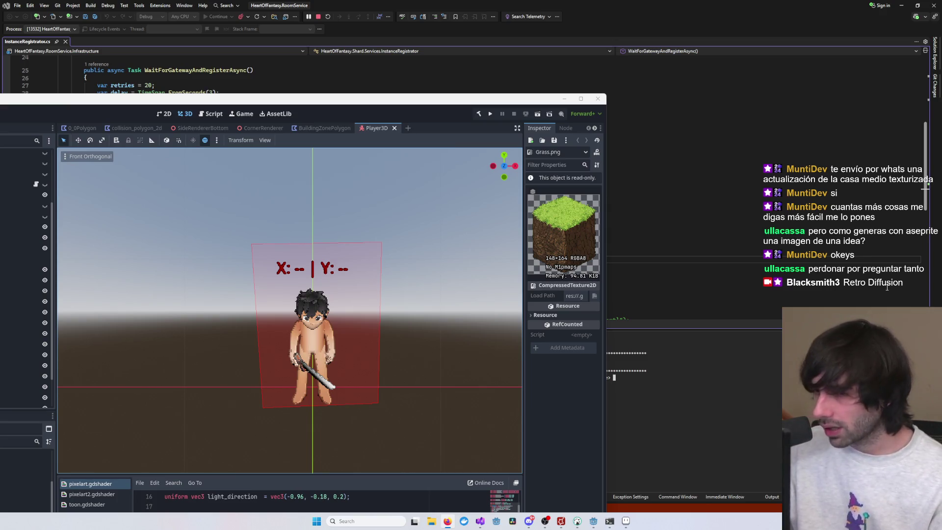
left_click(625, 521)
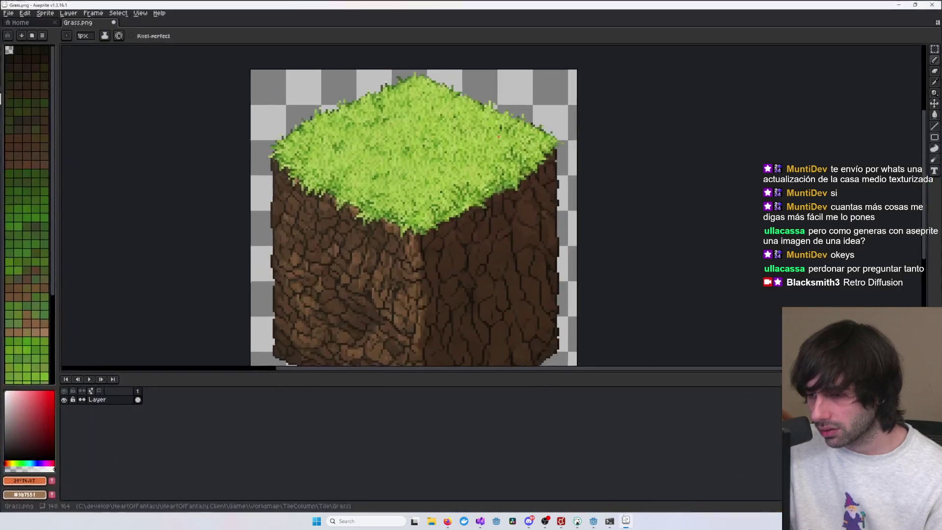
left_click(44, 12)
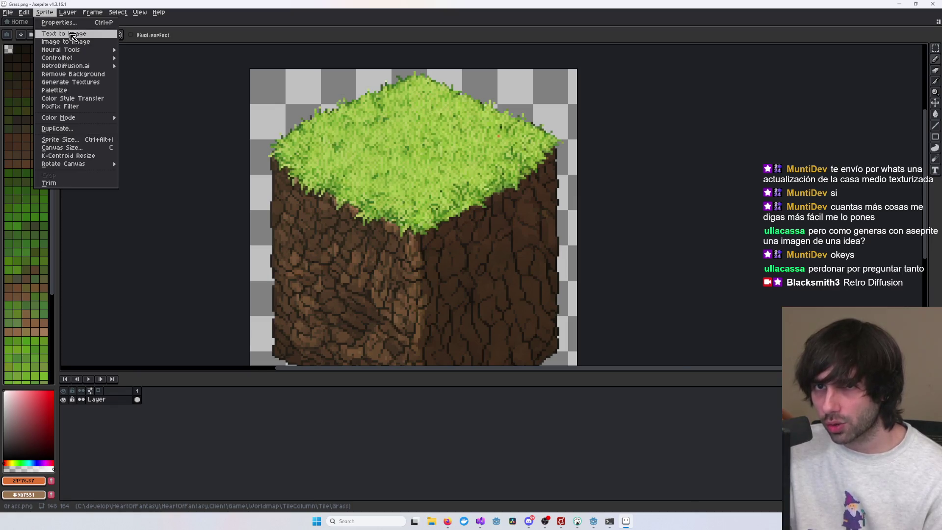
left_click(49, 33)
left_click(44, 11)
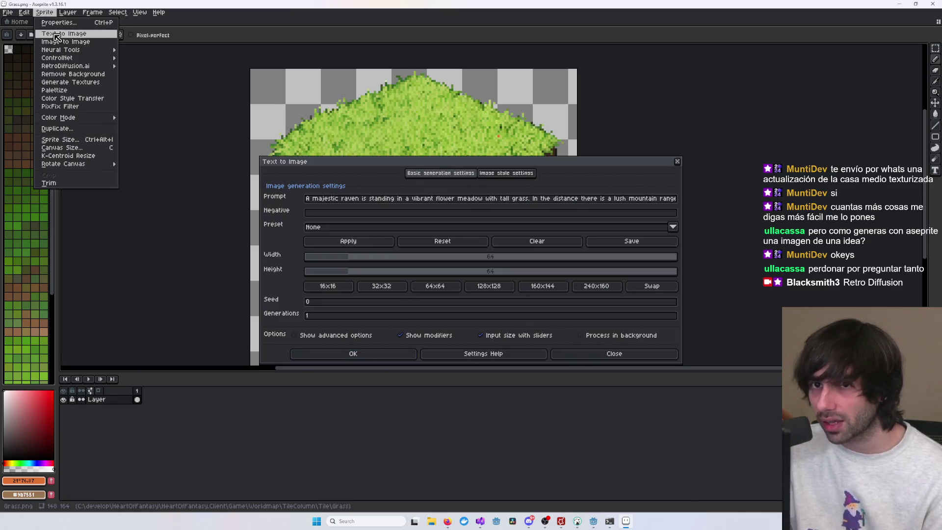
left_click(352, 198)
left_click(311, 201)
left_click_drag(564, 198, 675, 198)
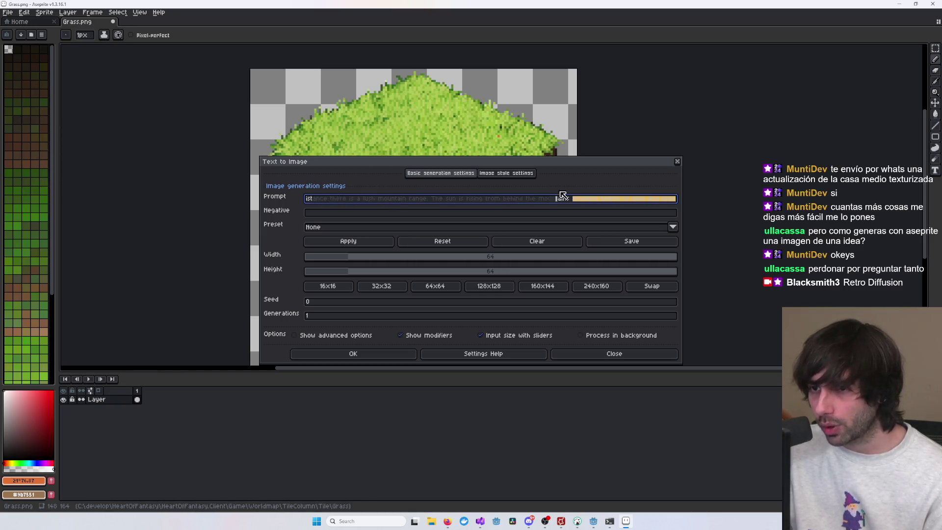
left_click(581, 198)
key("ctrl+a")
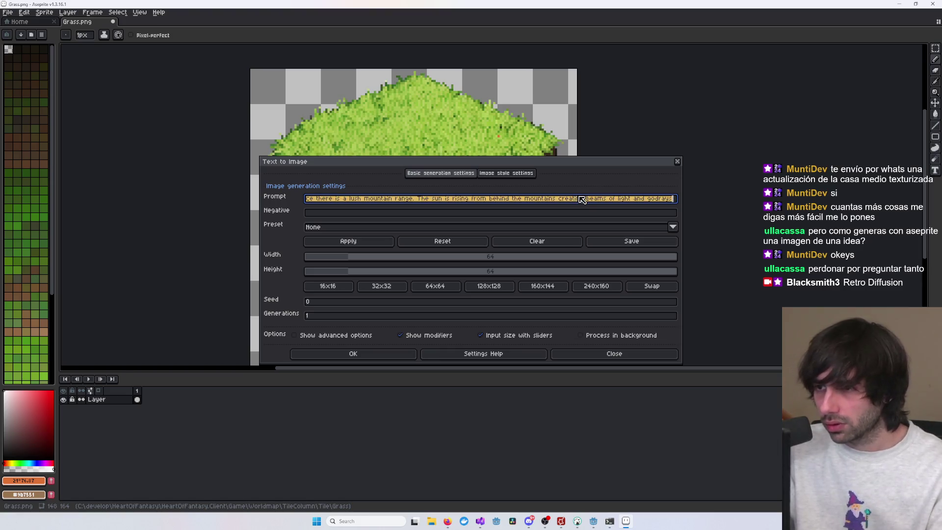
type("wergweg")
left_click_drag(394, 155, 610, 129)
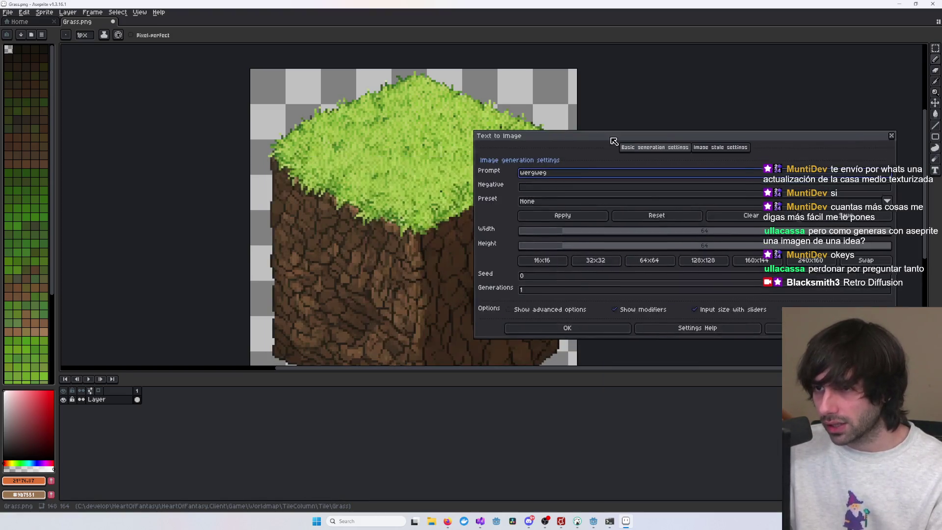
scroll(326, 210, "down", 8)
scroll(346, 213, "up", 5)
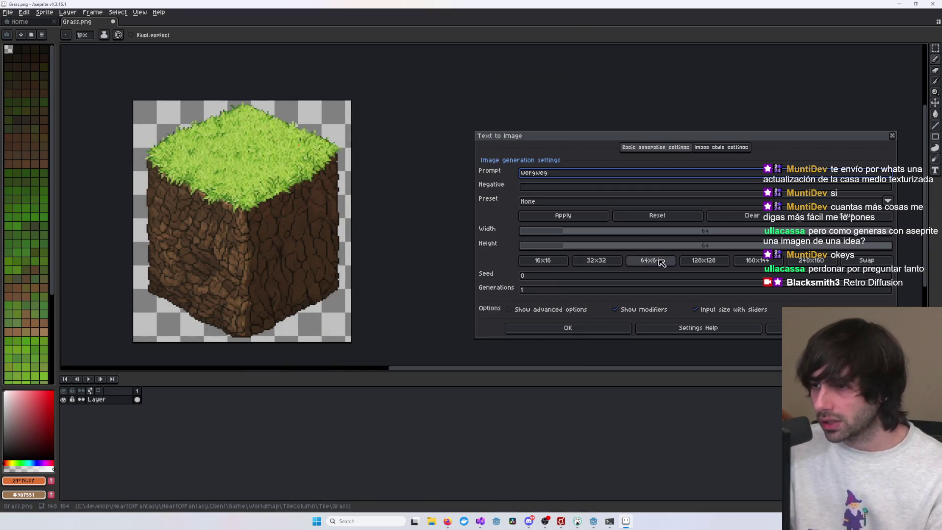
left_click(892, 135)
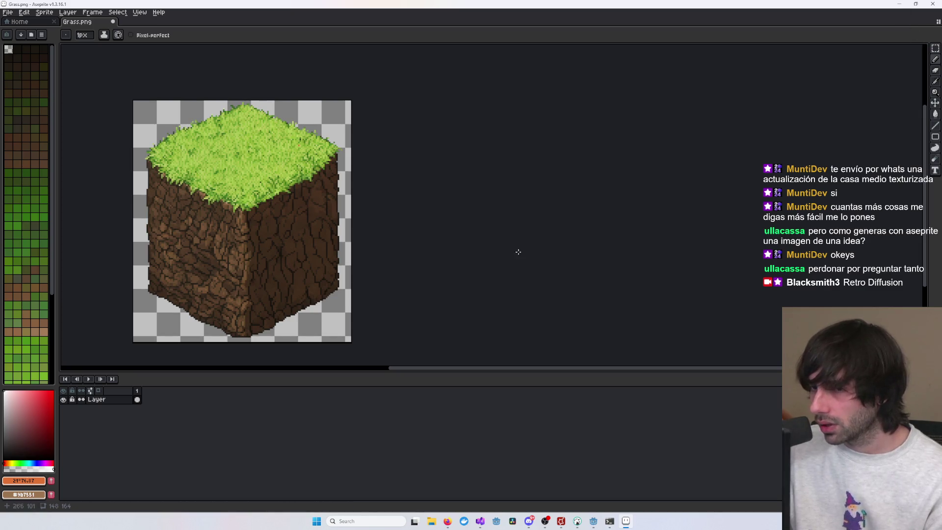
Zoom around the grass sprite, then save Grass.png with Ctrl+S and quit Aseprite.
scroll(342, 226, "down", 4)
scroll(403, 234, "up", 5)
scroll(561, 246, "left", 5)
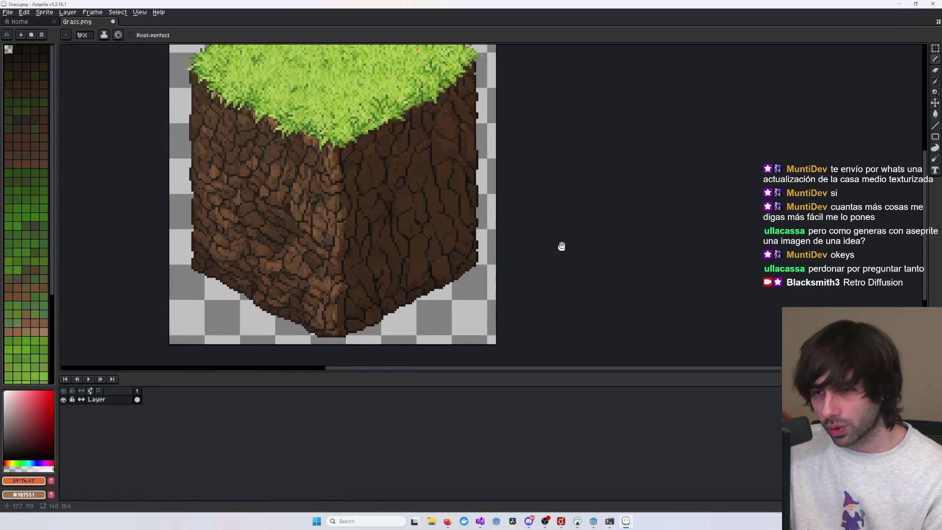
scroll(625, 266, "down", 2)
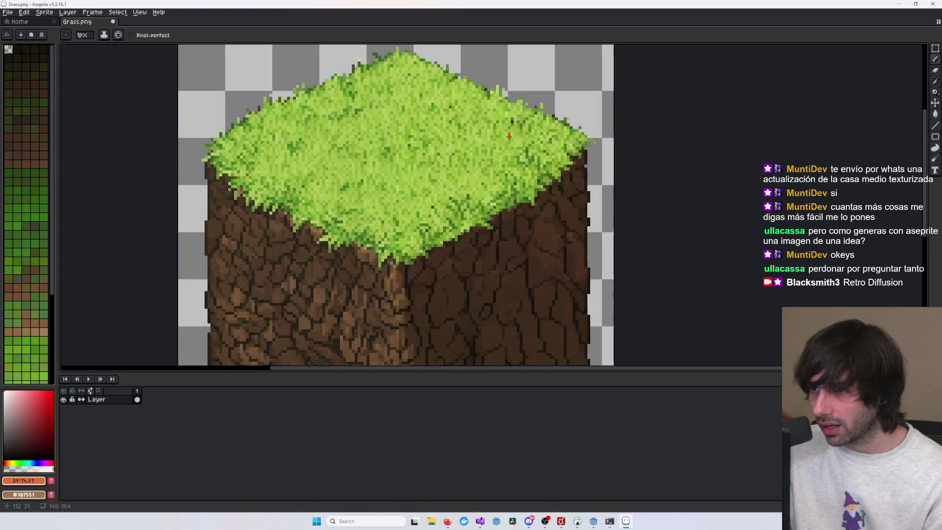
scroll(543, 204, "up", 3)
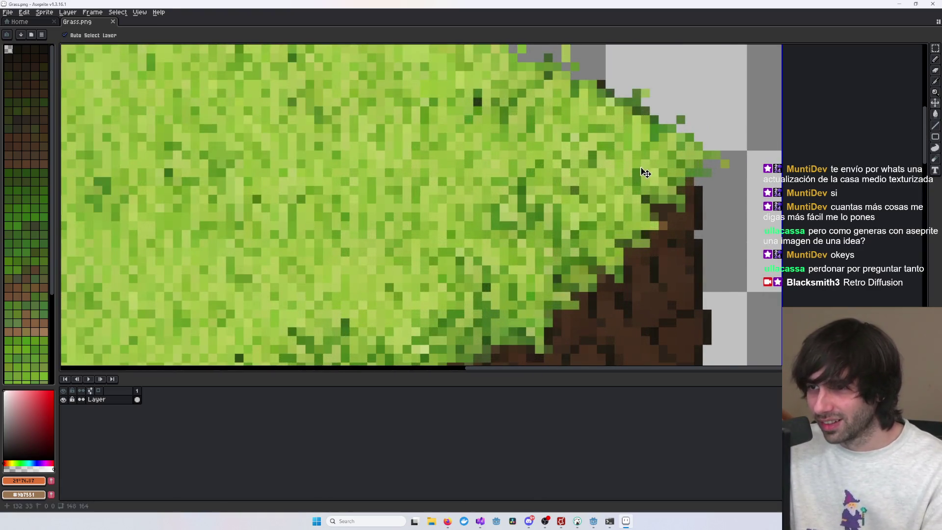
scroll(632, 177, "down", 5)
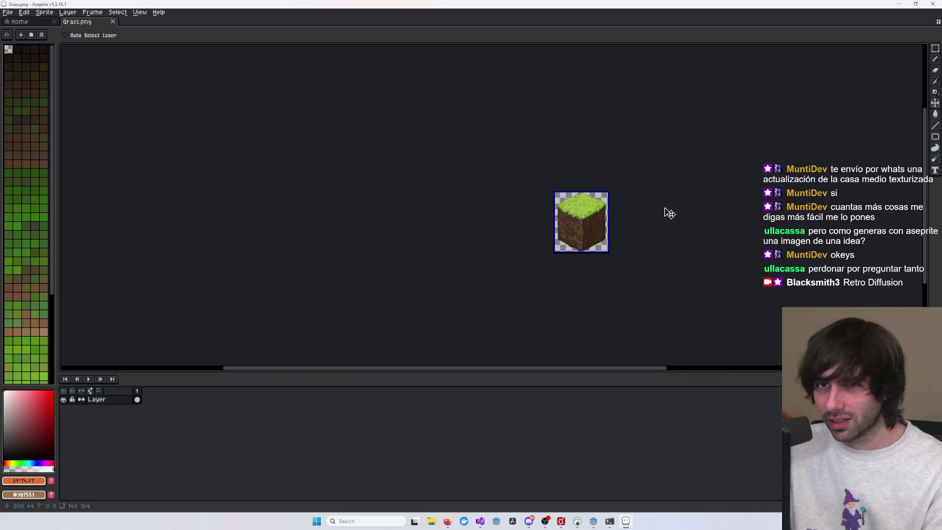
key("ctrl+s")
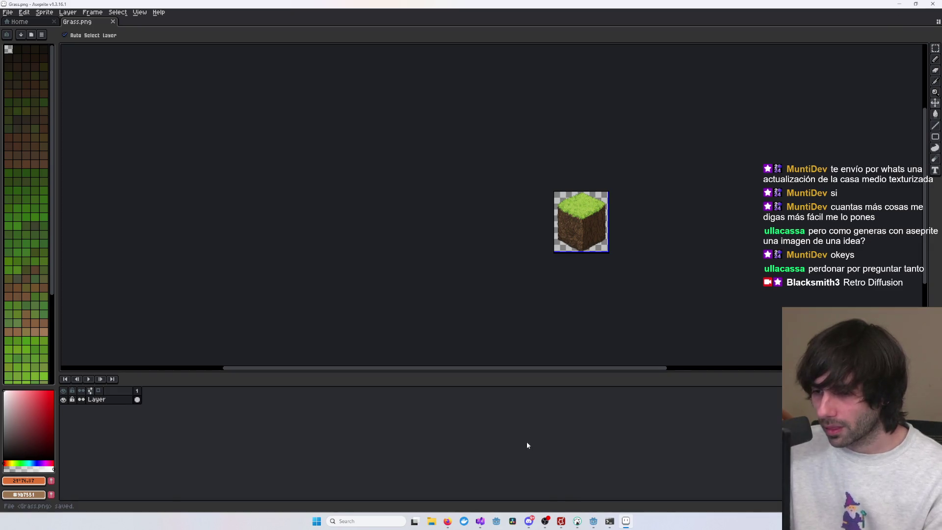
key("ctrl+q")
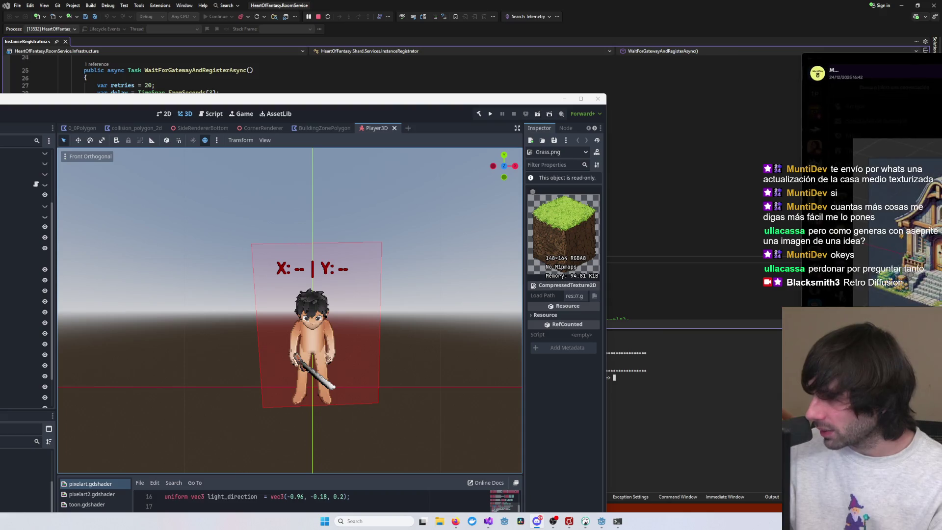
left_click(580, 175)
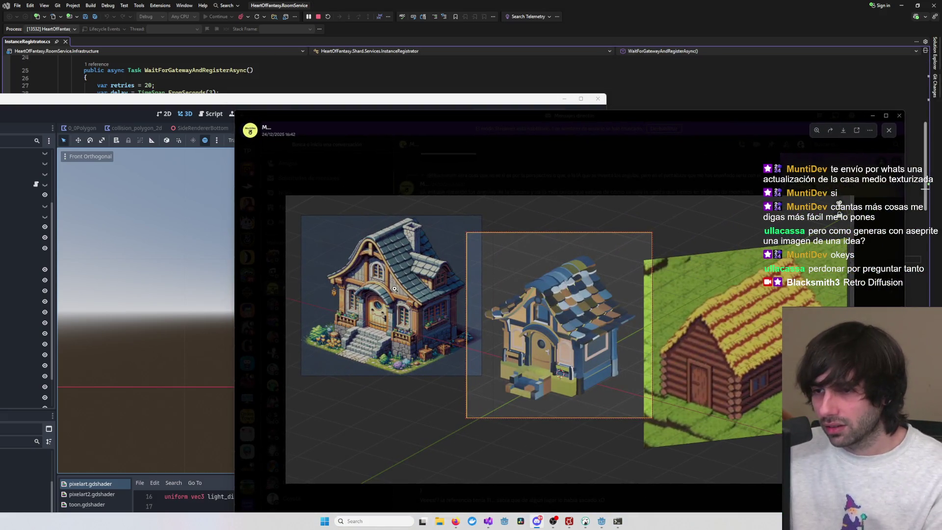
left_click(407, 263)
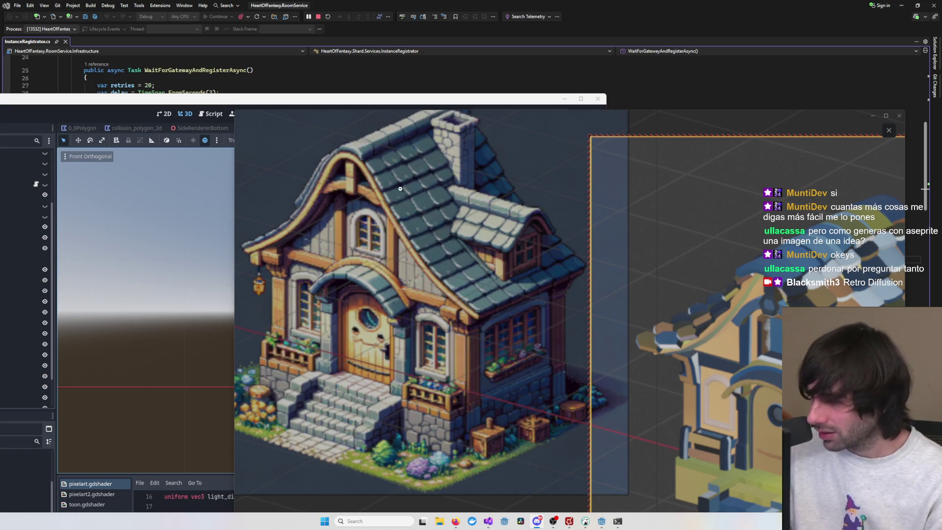
left_click(634, 184)
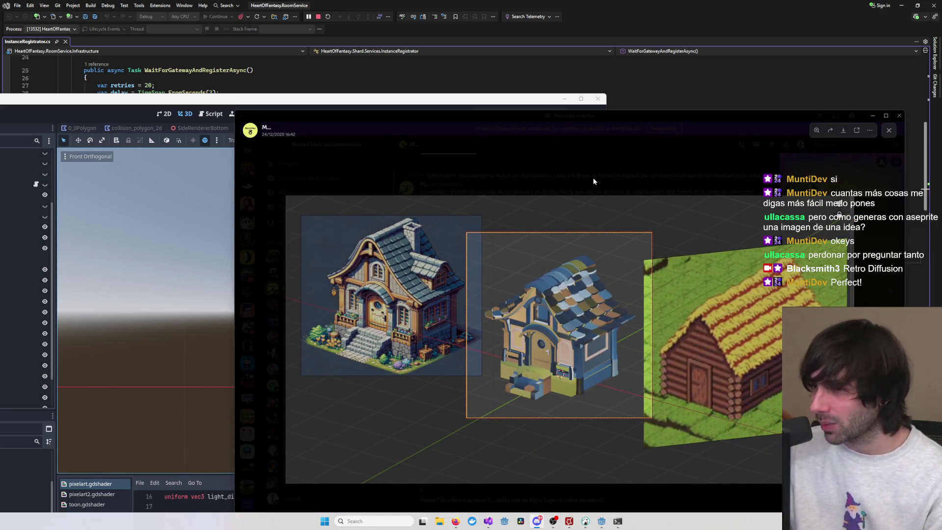
left_click(872, 115)
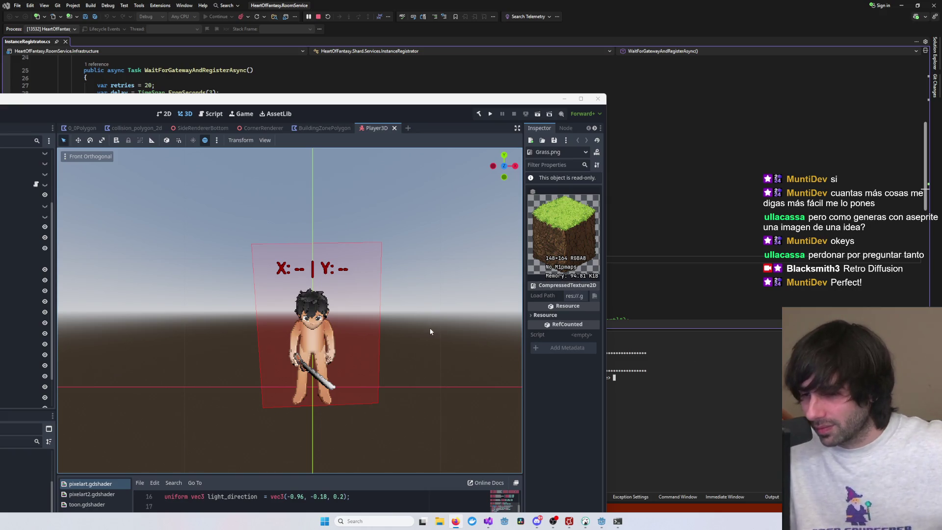
scroll(424, 331, "down", 3)
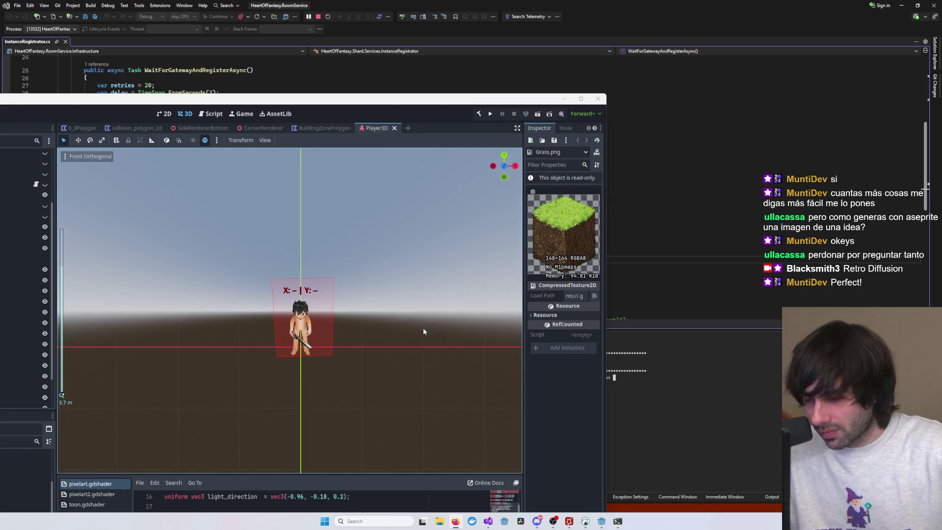
scroll(424, 332, "up", 5)
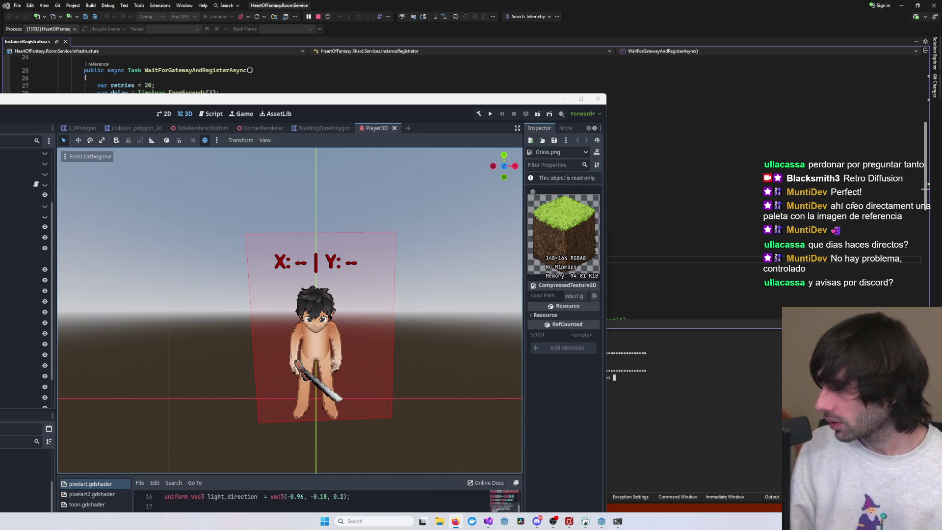
Bring Visual Studio forward and close the Godot Project Manager.
left_click(813, 190)
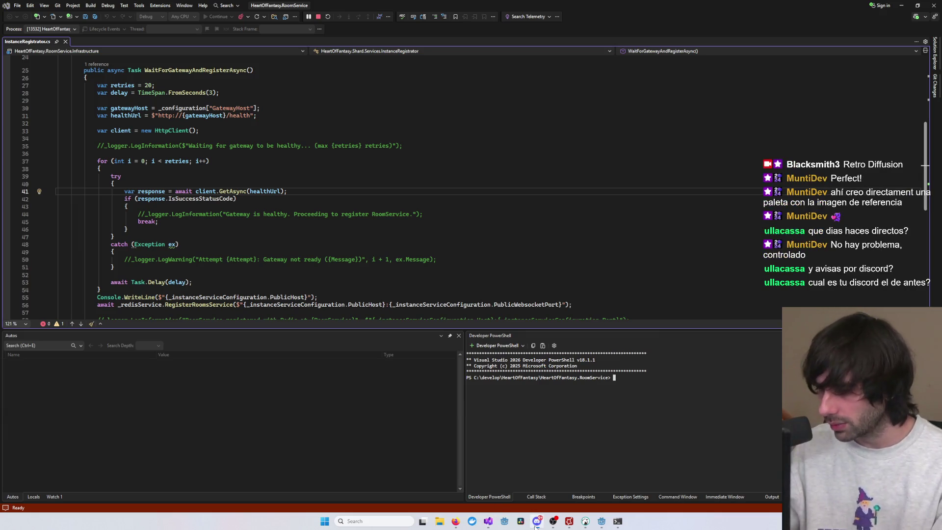
mouse_move(601, 521)
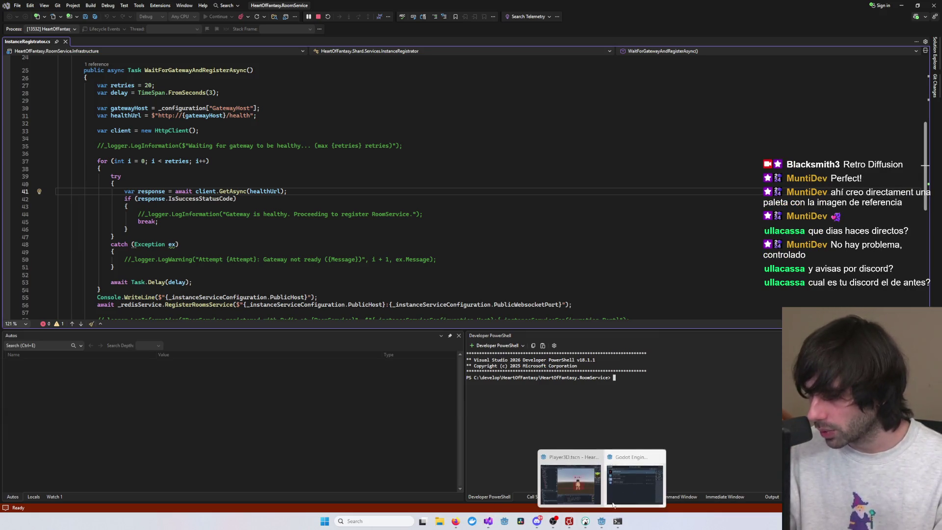
mouse_move(620, 486)
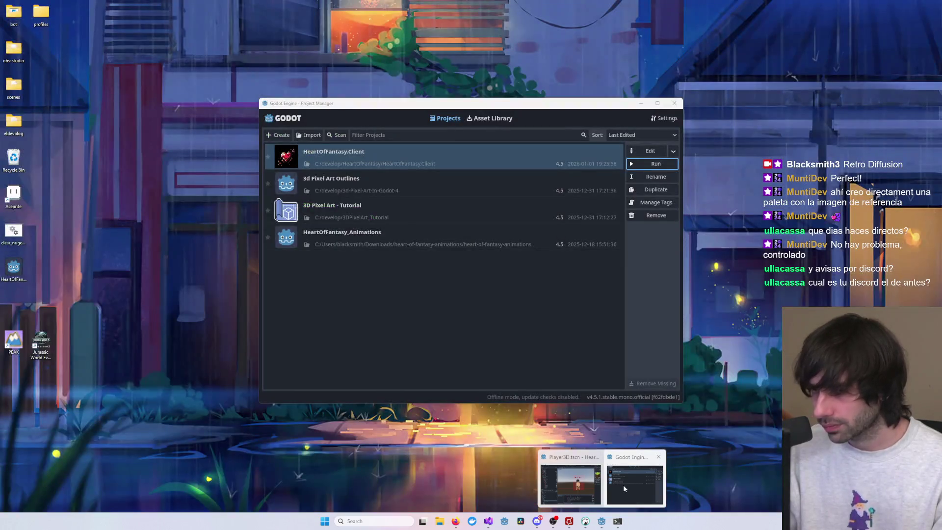
left_click(623, 484)
left_click(674, 103)
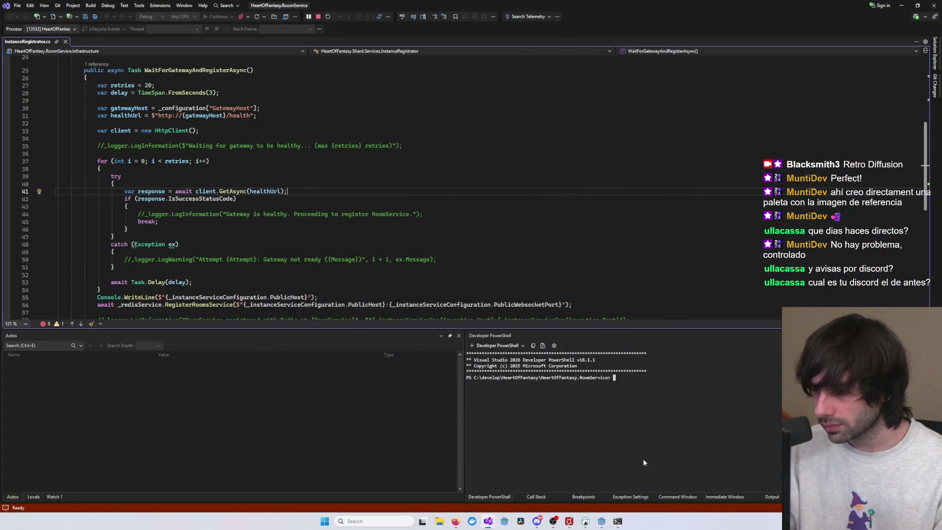
Close all terminal windows from the taskbar to end the debug run.
right_click(618, 522)
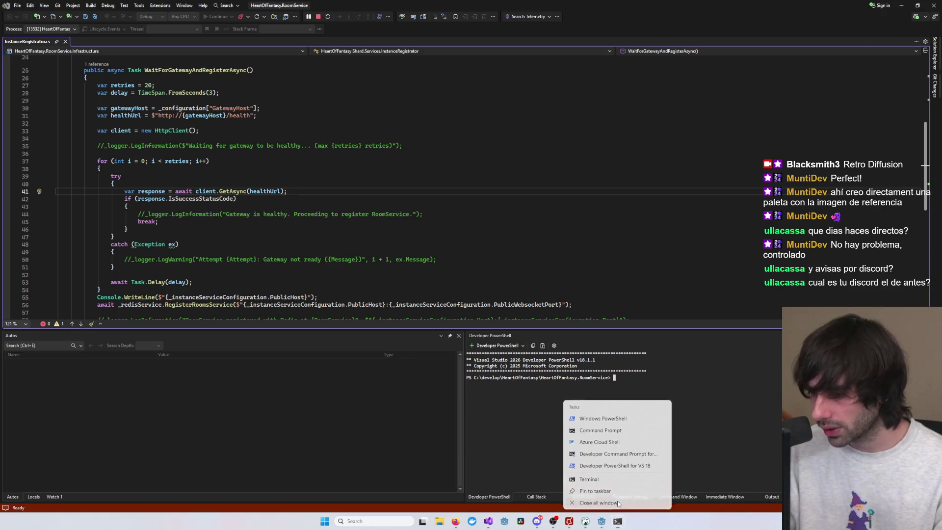
left_click(618, 506)
left_click(556, 249)
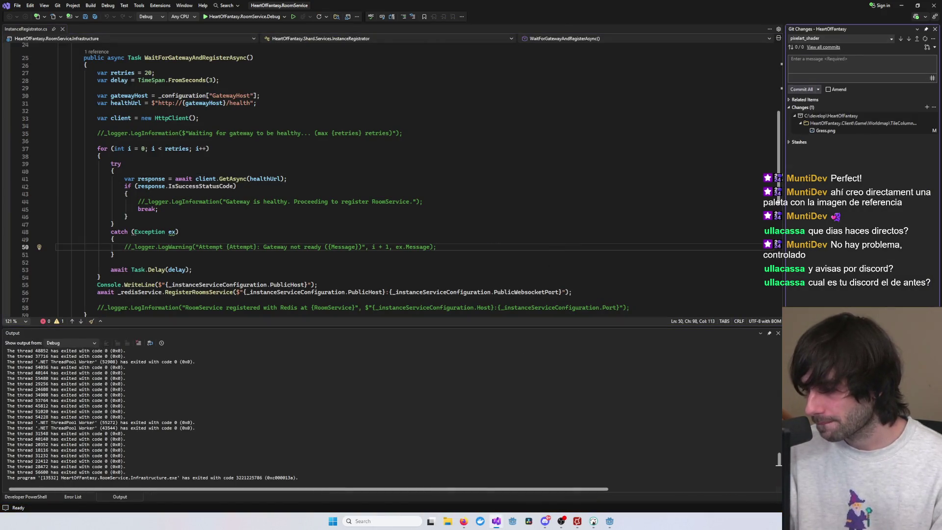
Undo the pending Grass.png change in Git Changes and confirm with Yes.
right_click(838, 129)
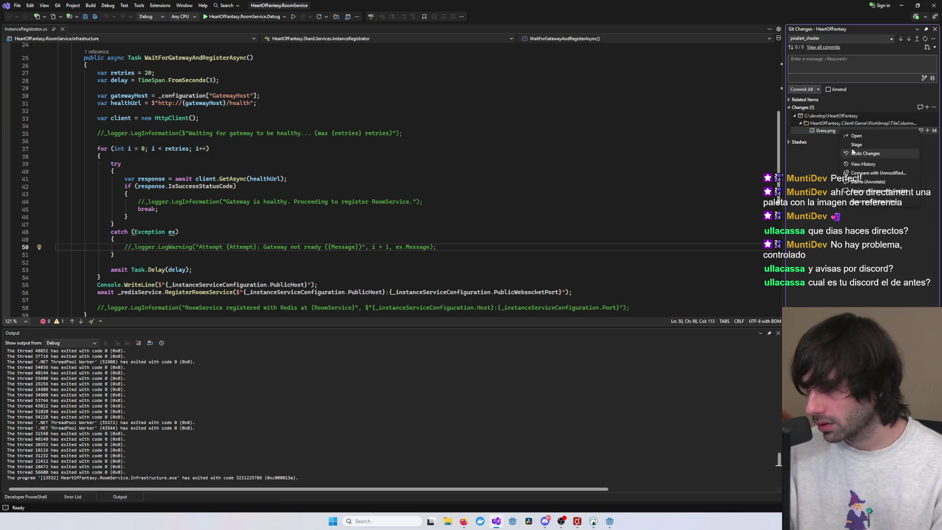
left_click(858, 155)
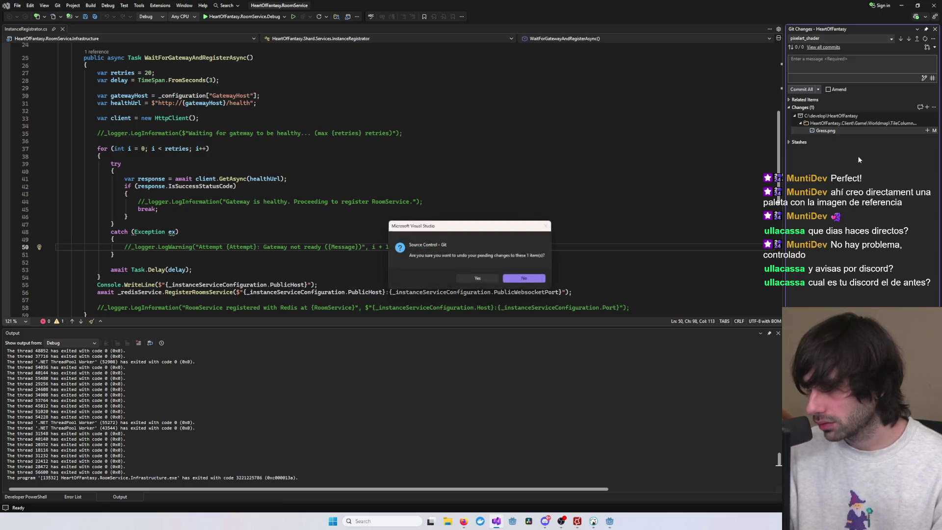
left_click(488, 281)
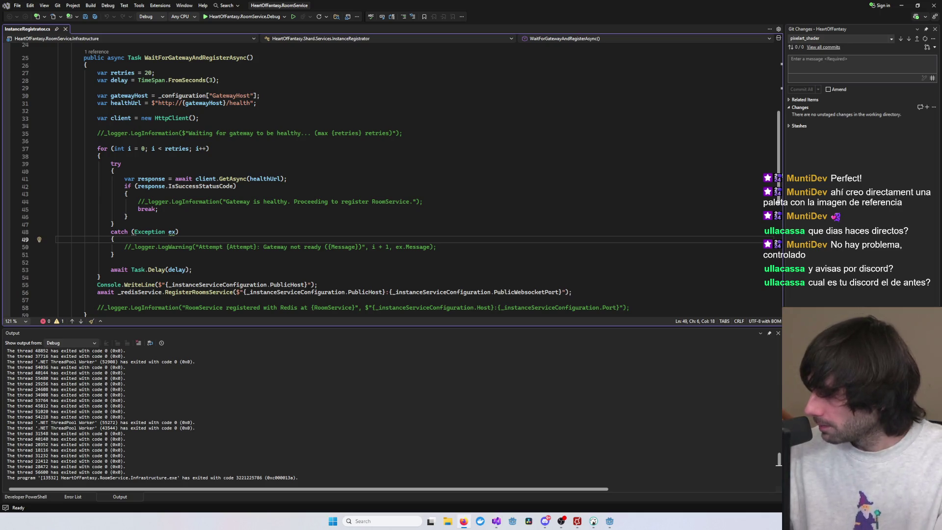